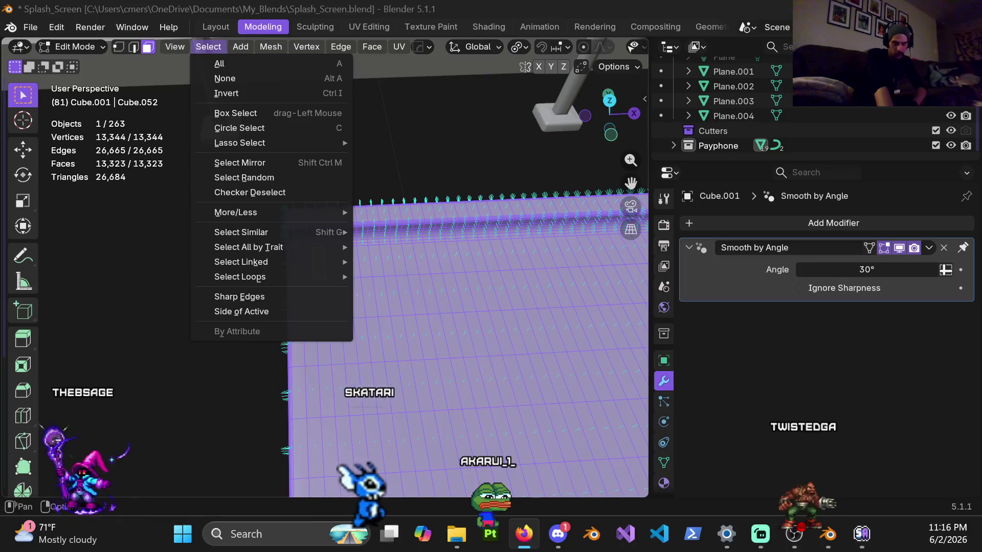
# Apply Checker Deselect to the slab faces, leaving 6,655 of 13,323 faces selected.
pyautogui.click(385, 156)
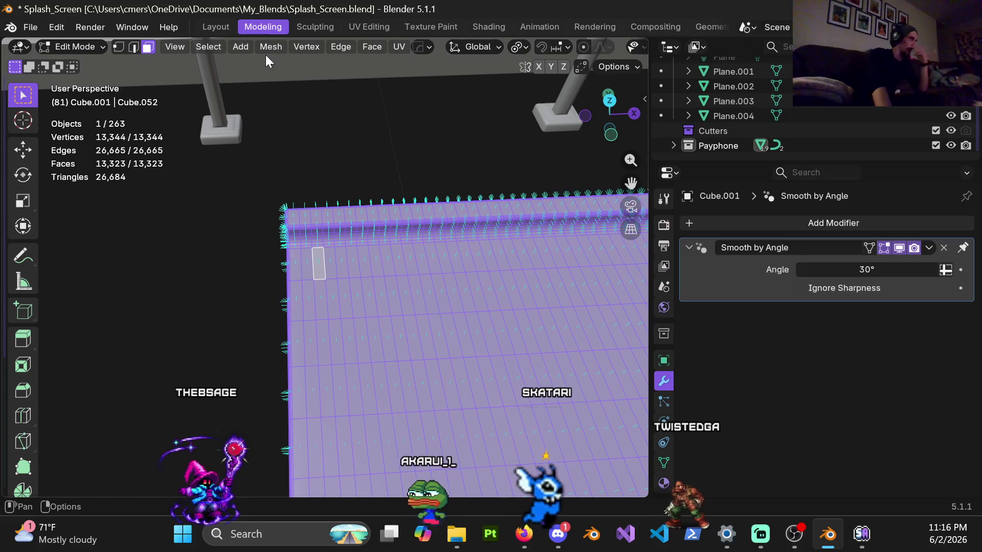
pyautogui.click(214, 47)
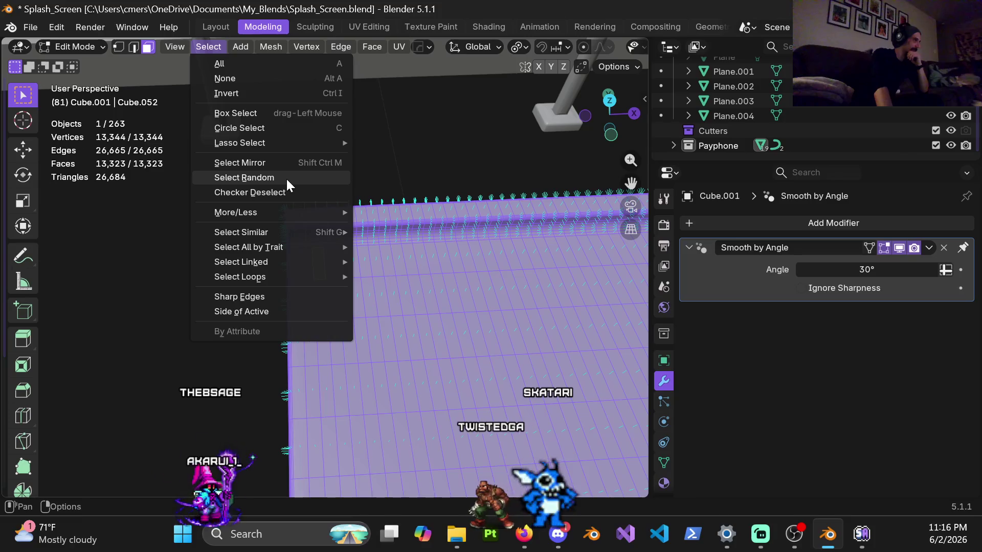
pyautogui.click(284, 192)
pyautogui.moveTo(399, 296)
pyautogui.mouseDown(button='middle')
pyautogui.moveTo(453, 313)
pyautogui.moveTo(469, 394)
pyautogui.moveTo(526, 241)
pyautogui.moveTo(278, 324)
pyautogui.moveTo(373, 302)
pyautogui.moveTo(348, 315)
pyautogui.moveTo(384, 276)
pyautogui.mouseUp(button='middle')
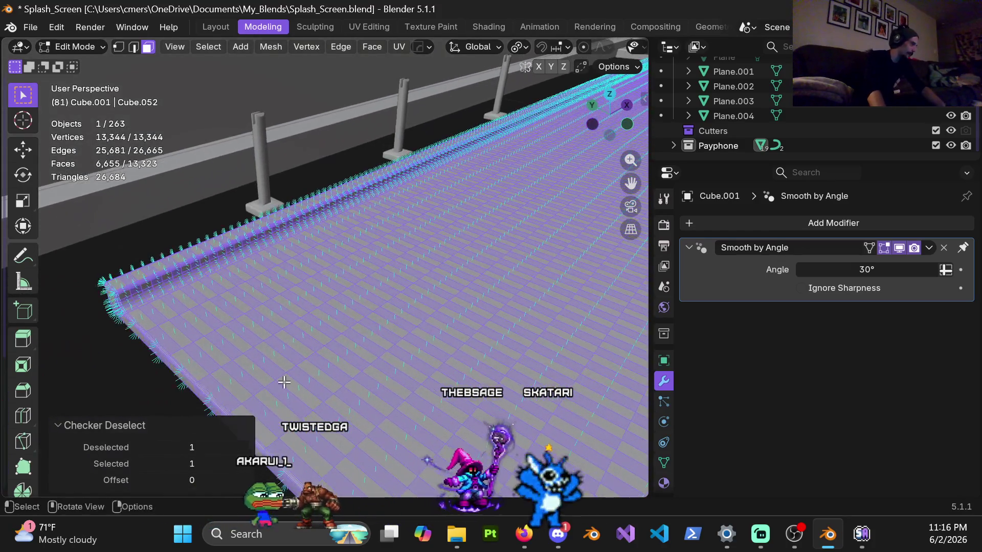
# Set Checker Deselect to 2 selected and 10 deselected, leaving 2,238 faces in sparse bands.
pyautogui.click(244, 463)
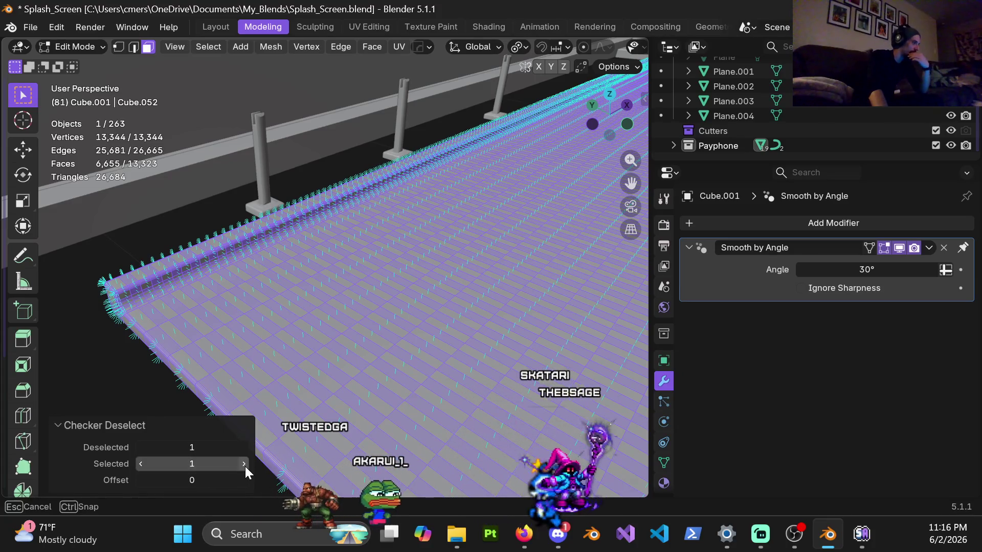
pyautogui.click(140, 464)
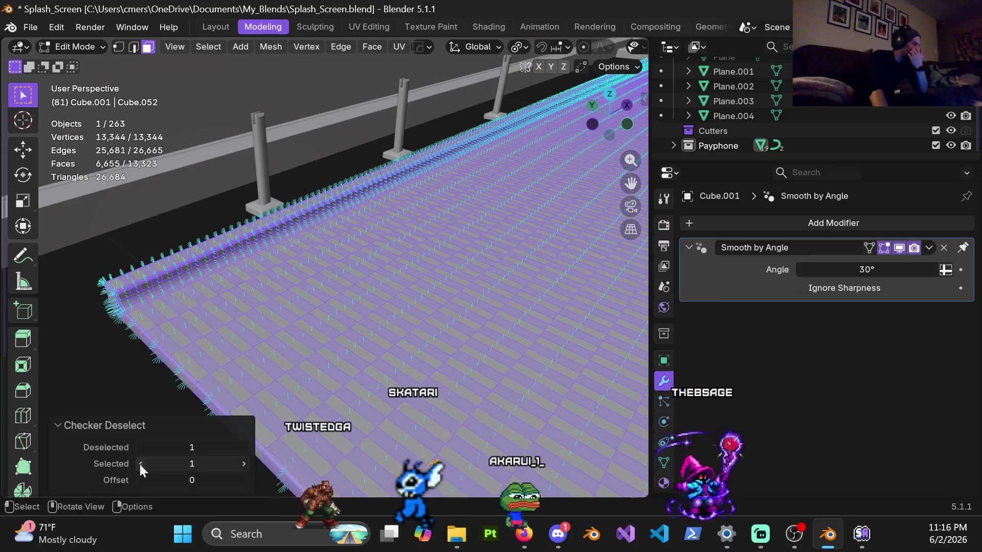
pyautogui.click(244, 462)
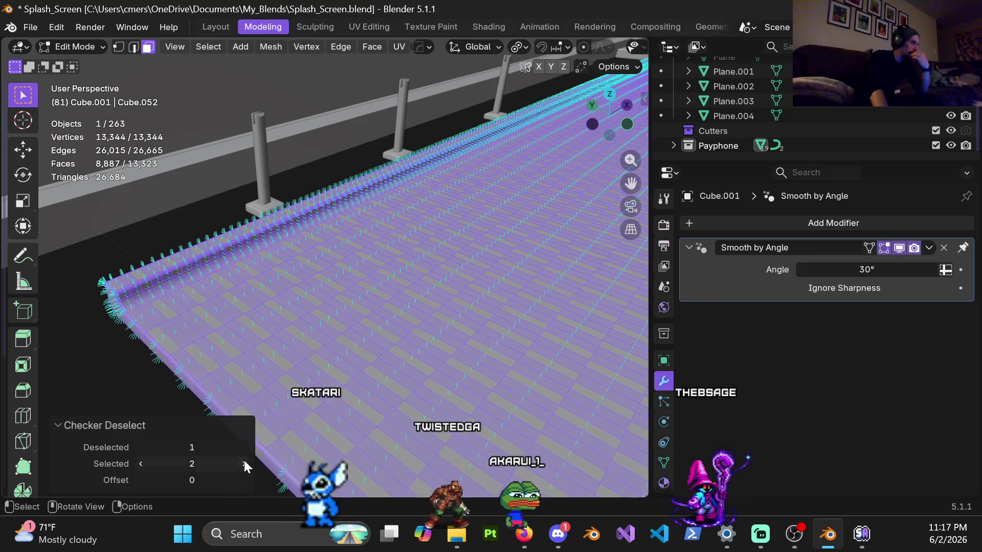
pyautogui.click(243, 447)
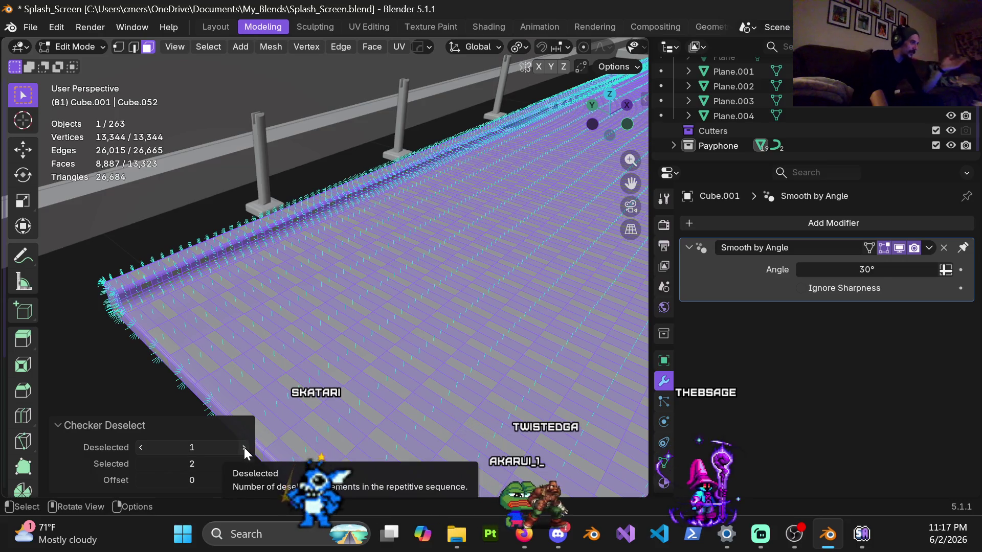
pyautogui.moveTo(244, 446); pyautogui.dragTo(142, 446)
pyautogui.click(244, 447)
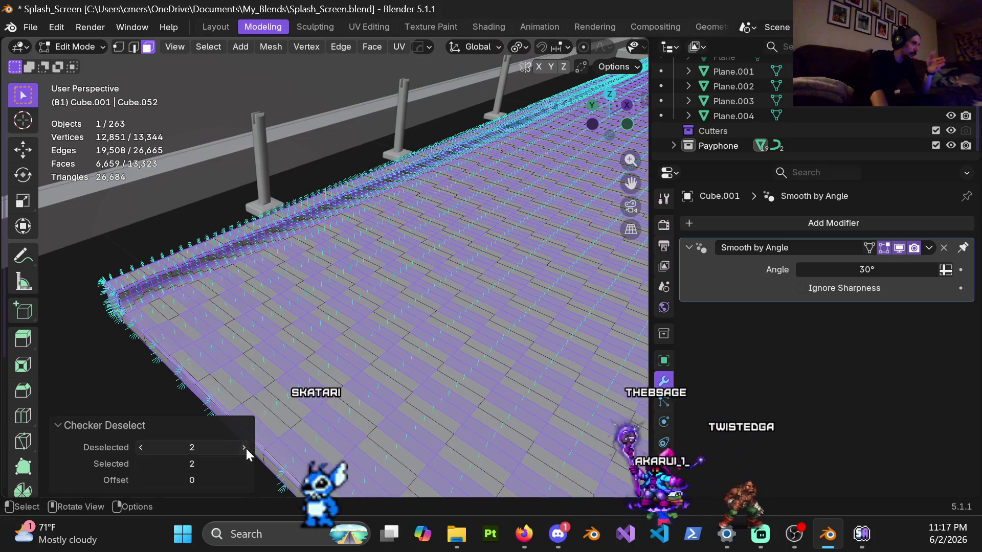
pyautogui.click(244, 448)
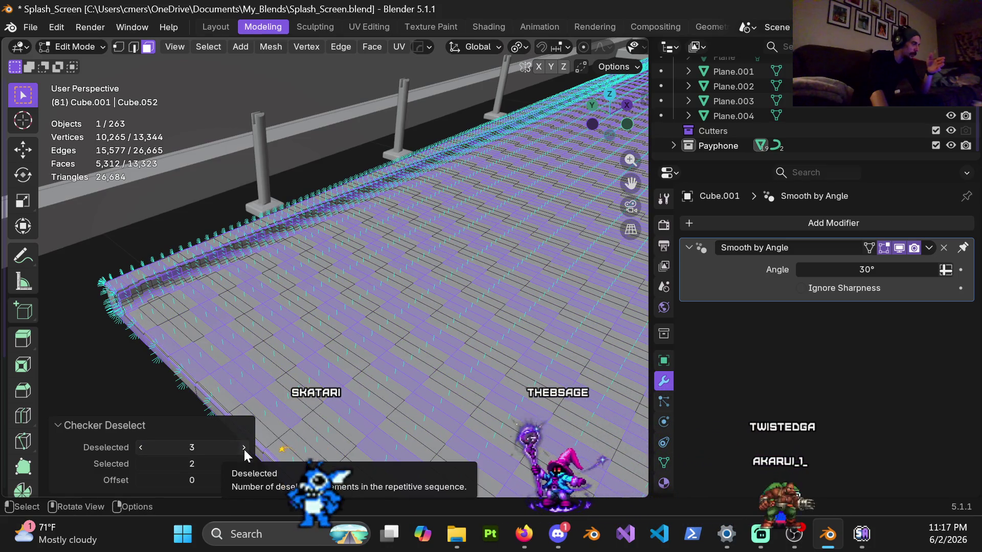
pyautogui.click(244, 448)
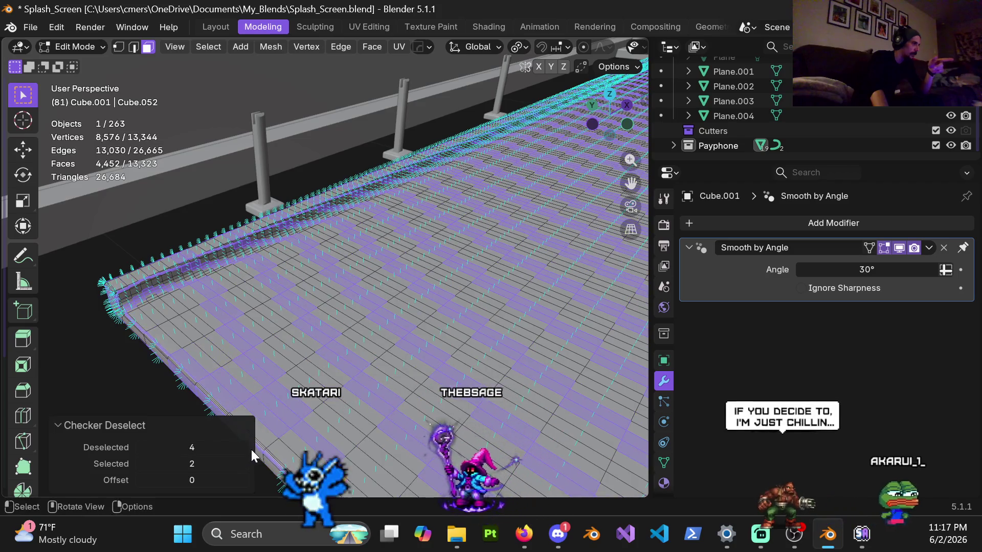
pyautogui.click(245, 446)
pyautogui.click(246, 447)
pyautogui.click(245, 447)
pyautogui.click(245, 447)
pyautogui.click(246, 447)
pyautogui.click(245, 447)
pyautogui.moveTo(362, 362)
pyautogui.mouseDown(button='middle')
pyautogui.moveTo(459, 331)
pyautogui.moveTo(421, 350)
pyautogui.moveTo(425, 296)
pyautogui.mouseUp(button='middle')
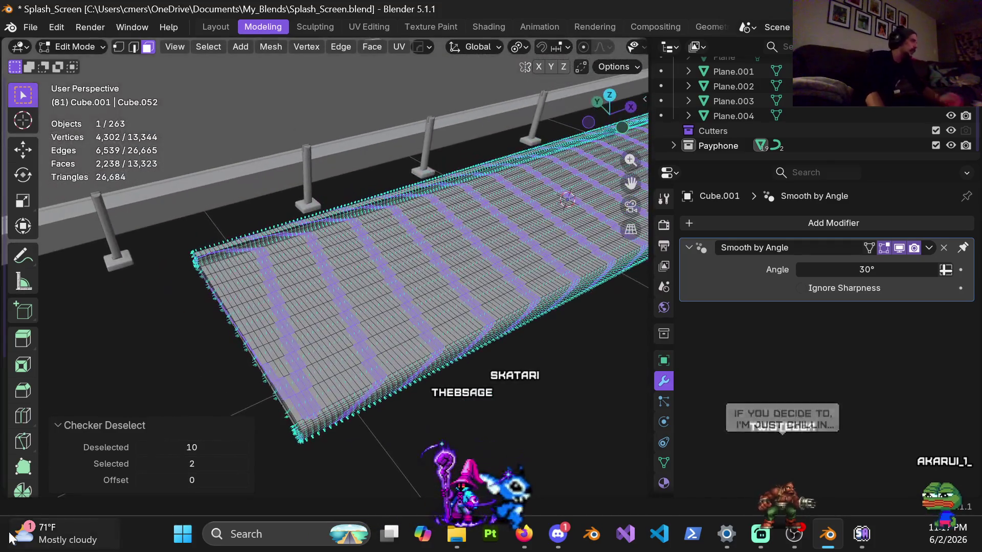
# Rework Checker Deselect to 5 deselected faces per run with an offset of 8.
pyautogui.click(139, 444)
pyautogui.click(139, 445)
pyautogui.click(139, 445)
pyautogui.click(139, 444)
pyautogui.click(139, 447)
pyautogui.click(139, 446)
pyautogui.click(139, 447)
pyautogui.click(139, 447)
pyautogui.click(139, 447)
pyautogui.click(244, 481)
pyautogui.click(243, 480)
pyautogui.click(243, 480)
pyautogui.click(244, 446)
pyautogui.click(244, 446)
pyautogui.click(244, 446)
pyautogui.click(244, 446)
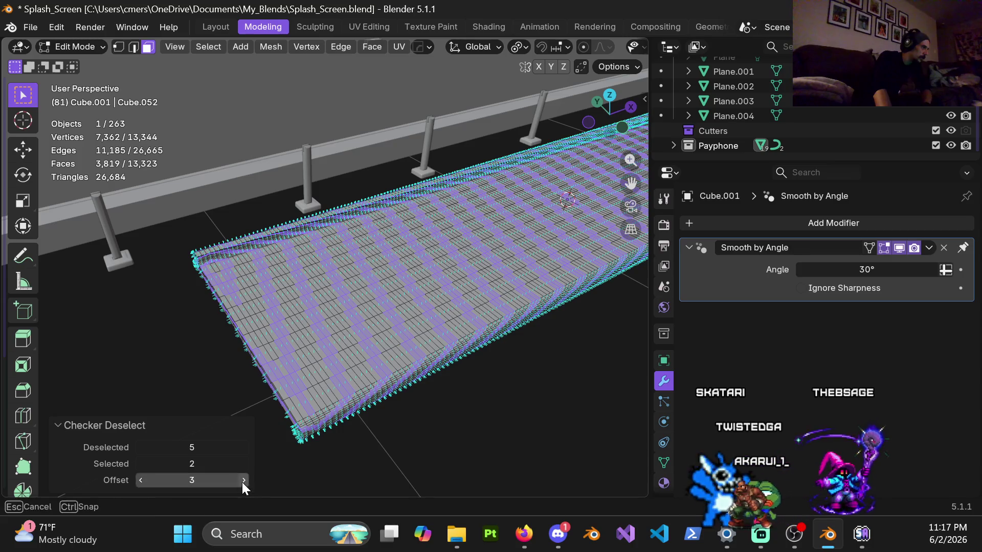
pyautogui.click(243, 480)
pyautogui.click(243, 481)
pyautogui.click(243, 480)
pyautogui.click(243, 481)
pyautogui.click(244, 480)
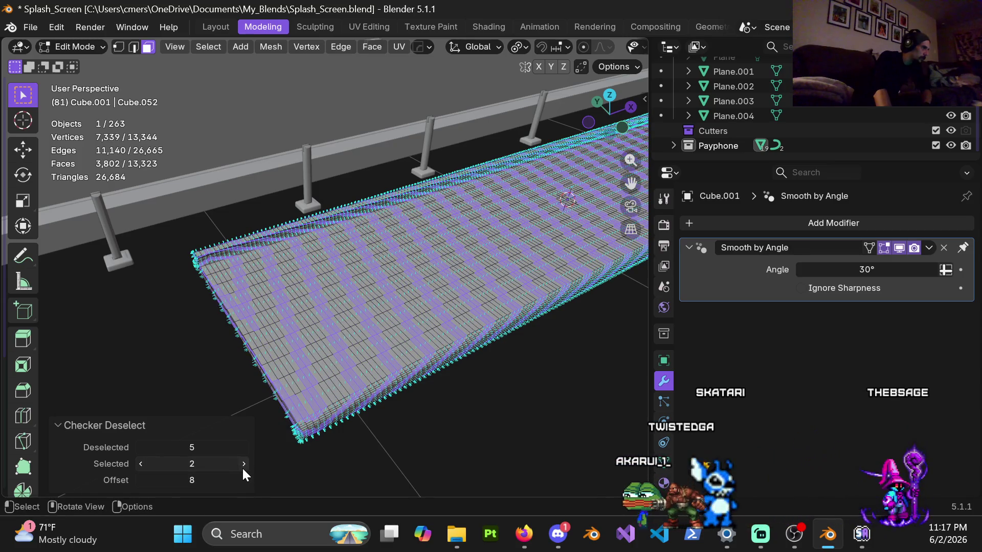
# Bring the Checker Deselect Selected count back down to 1 face per run.
pyautogui.click(243, 464)
pyautogui.click(244, 464)
pyautogui.click(243, 464)
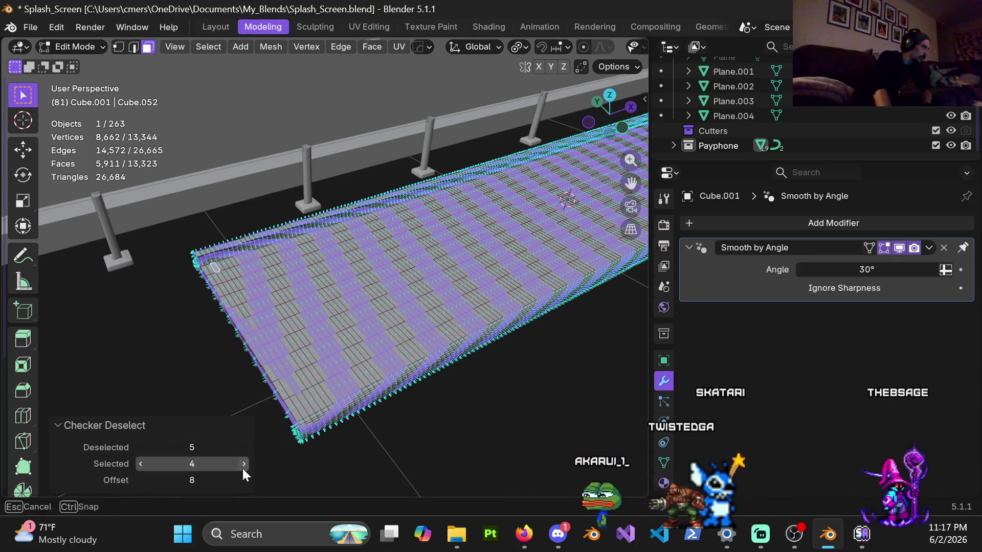
pyautogui.click(136, 463)
pyautogui.click(136, 463)
pyautogui.click(136, 463)
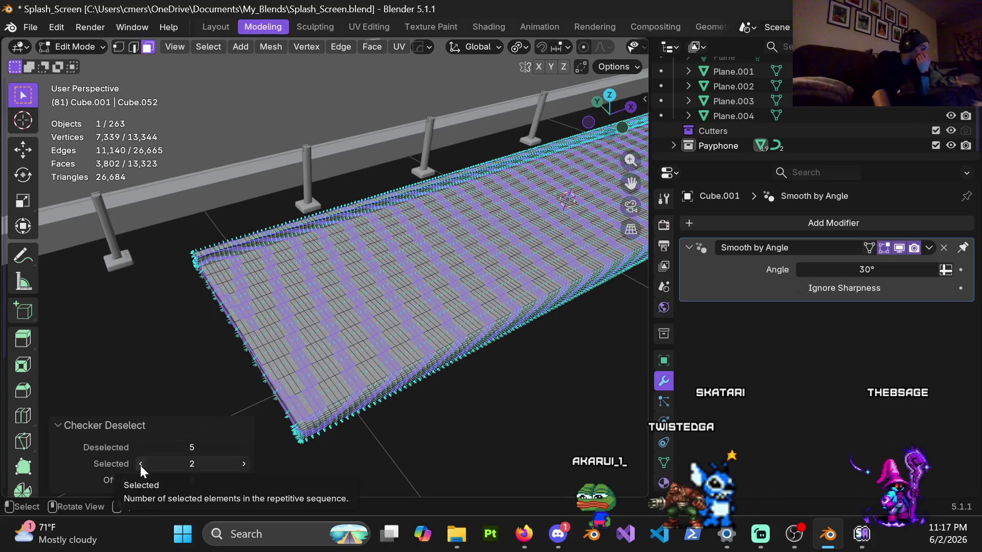
pyautogui.click(140, 465)
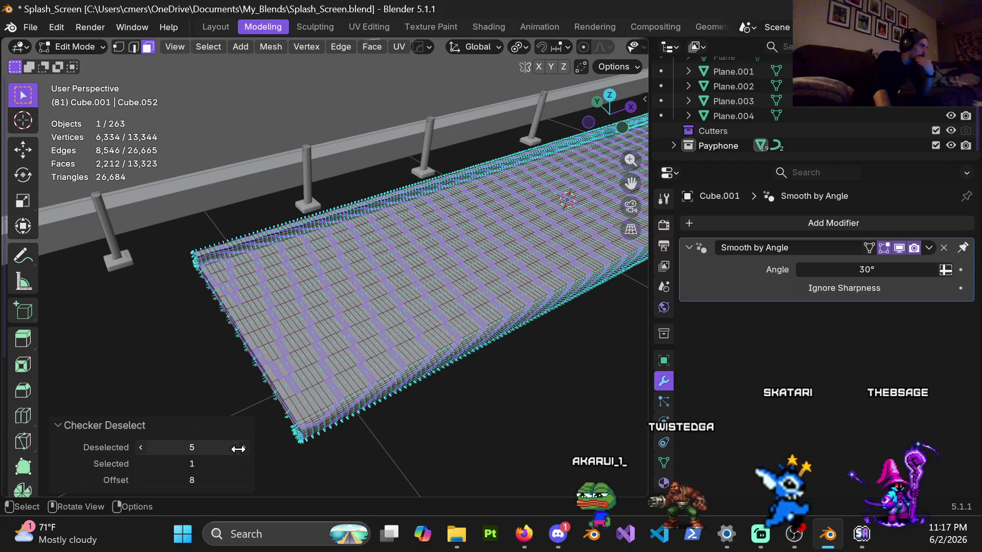
# Step the checker Offset up past 24, then drag it down to -13.
pyautogui.click(244, 480)
pyautogui.click(244, 481)
pyautogui.click(244, 481)
pyautogui.click(244, 480)
pyautogui.click(244, 480)
pyautogui.click(243, 480)
pyautogui.click(244, 480)
pyautogui.click(244, 480)
pyautogui.click(243, 480)
pyautogui.click(243, 480)
pyautogui.click(244, 480)
pyautogui.click(244, 480)
pyautogui.click(244, 480)
pyautogui.click(244, 480)
pyautogui.click(243, 480)
pyautogui.click(244, 480)
pyautogui.click(244, 480)
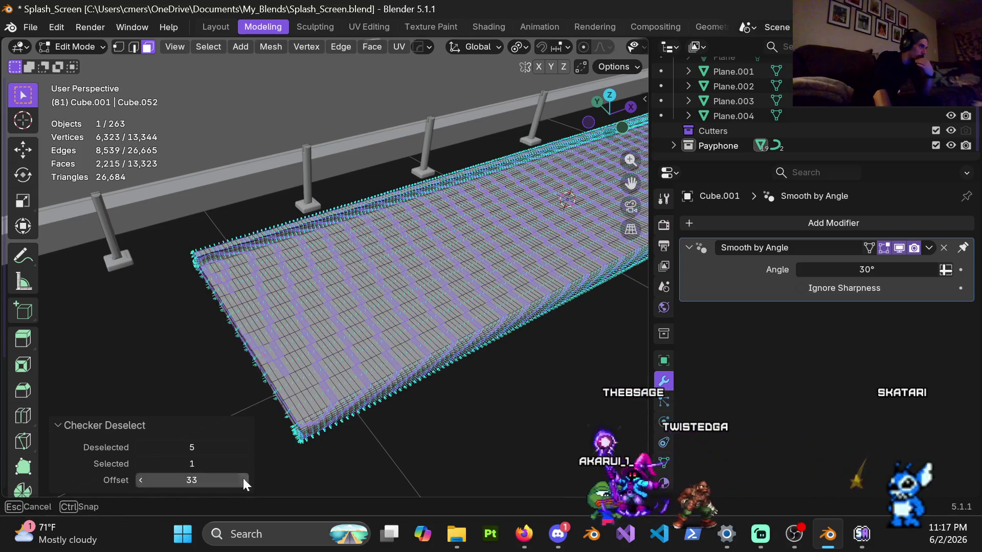
pyautogui.click(244, 480)
pyautogui.click(244, 480)
pyautogui.moveTo(243, 480); pyautogui.dragTo(187, 480)
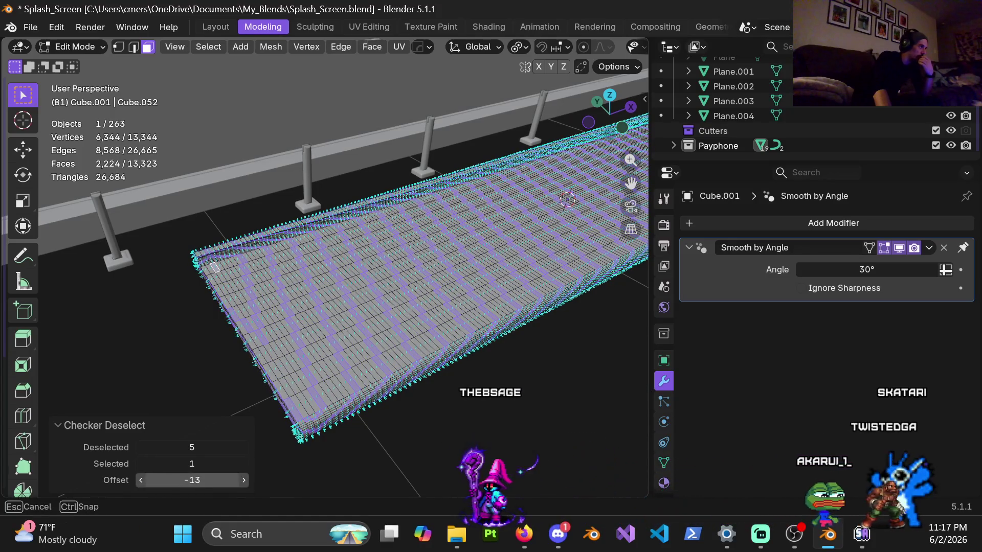
# Orbit to a side view of the slab and deselect all faces with Alt+A.
pyautogui.moveTo(245, 272)
pyautogui.mouseDown(button='middle')
pyautogui.moveTo(248, 225)
pyautogui.moveTo(371, 284)
pyautogui.moveTo(326, 275)
pyautogui.mouseUp(button='middle')
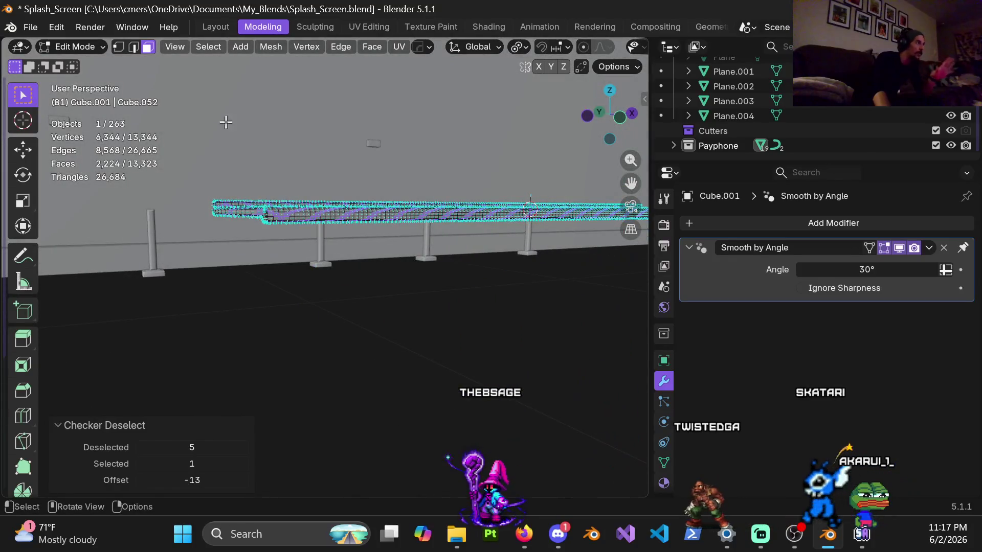
pyautogui.moveTo(238, 251)
pyautogui.mouseDown(button='middle')
pyautogui.moveTo(317, 328)
pyautogui.moveTo(339, 266)
pyautogui.mouseUp(button='middle')
pyautogui.hotkey('alt', 'a')
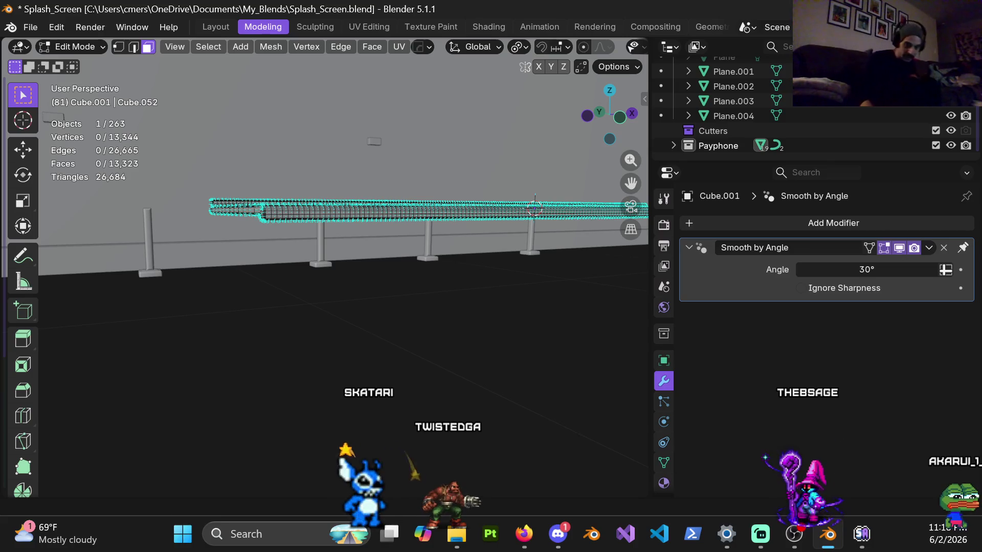
# Switch away from Blender with Alt+Tab, leaving all 13,323 slab faces unselected.
pyautogui.hotkey('alt', 'Tab')
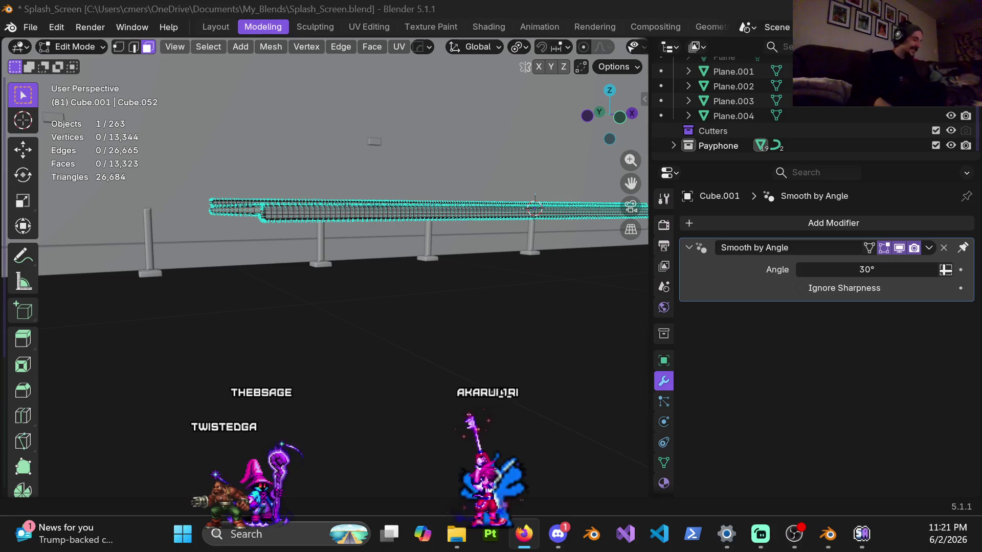
# Orbit and zoom in on the sidewalk slab's near corner.
pyautogui.moveTo(337, 240)
pyautogui.mouseDown(button='middle')
pyautogui.moveTo(322, 186)
pyautogui.moveTo(339, 191)
pyautogui.moveTo(335, 238)
pyautogui.mouseUp(button='middle')
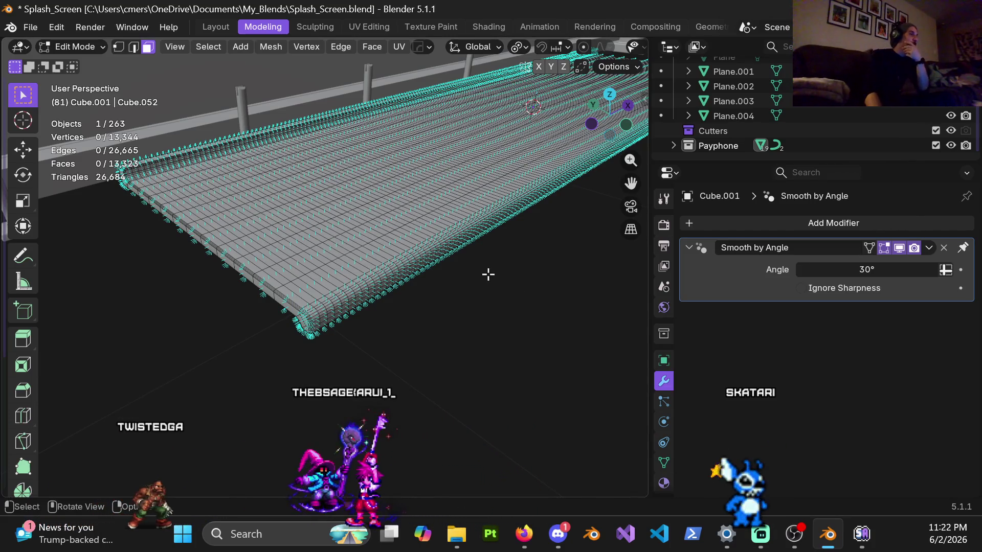
pyautogui.moveTo(370, 269)
pyautogui.mouseDown(button='middle')
pyautogui.moveTo(384, 238)
pyautogui.moveTo(359, 237)
pyautogui.mouseUp(button='middle')
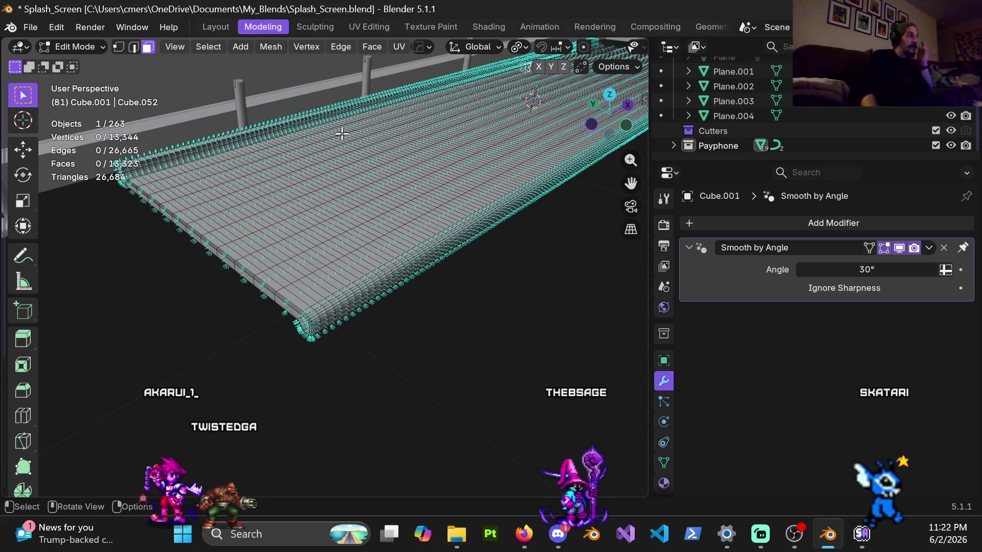
pyautogui.scroll(-5, 343, 164)
pyautogui.moveTo(342, 158)
pyautogui.mouseDown(button='middle')
pyautogui.moveTo(296, 165)
pyautogui.moveTo(482, 136)
pyautogui.mouseUp(button='middle')
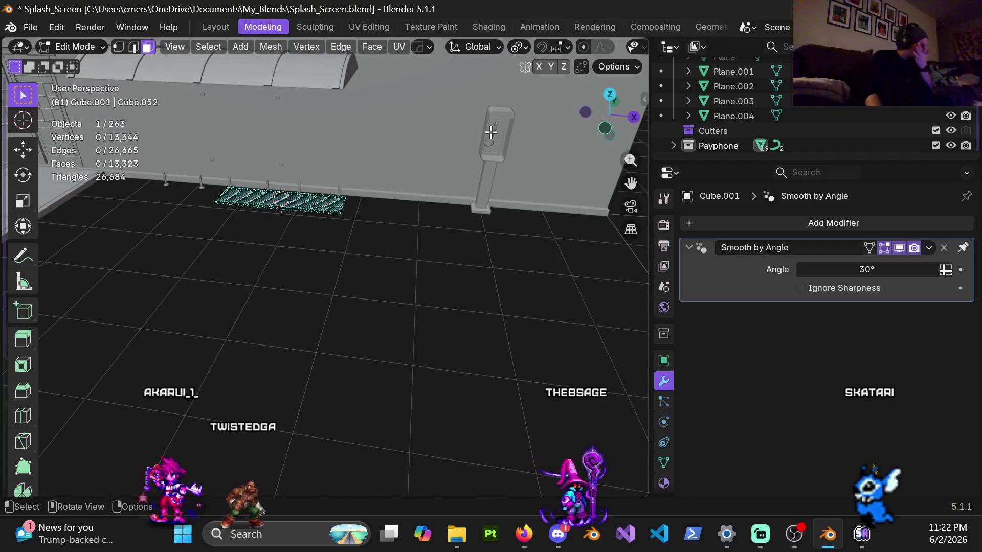
pyautogui.scroll(5, 381, 223)
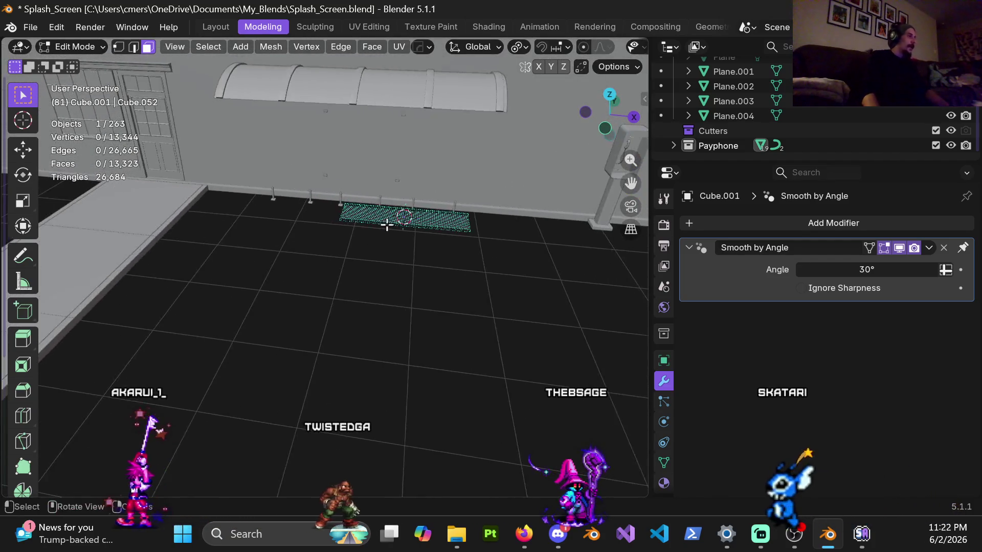
pyautogui.scroll(8, 366, 258)
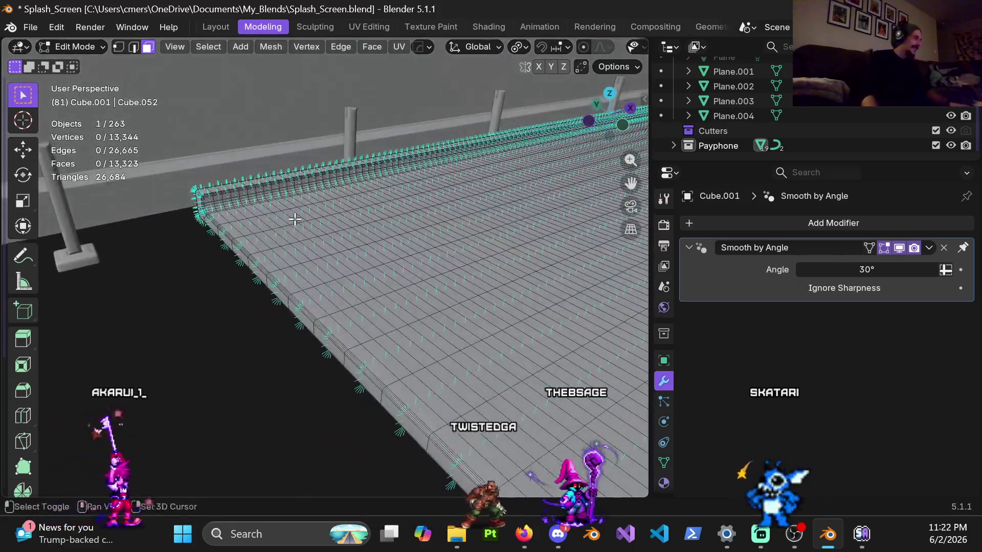
pyautogui.moveTo(295, 219)
pyautogui.mouseDown(button='middle')
pyautogui.moveTo(275, 318)
pyautogui.moveTo(287, 79)
pyautogui.mouseUp(button='middle')
# Randomly select slab faces at Ratio 0.239 with Seed 2, then clear that selection.
pyautogui.click(275, 48)
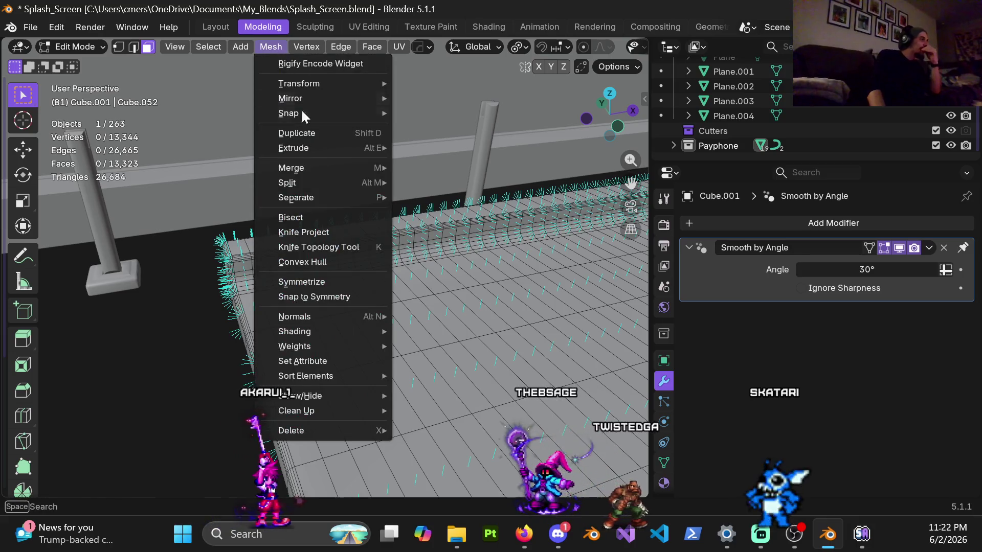
pyautogui.moveTo(328, 330)
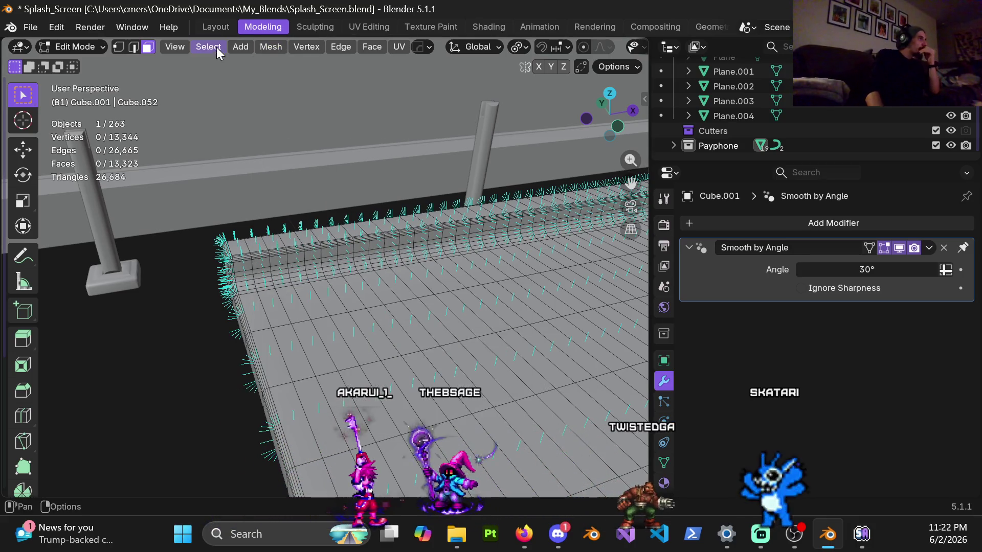
pyautogui.click(208, 47)
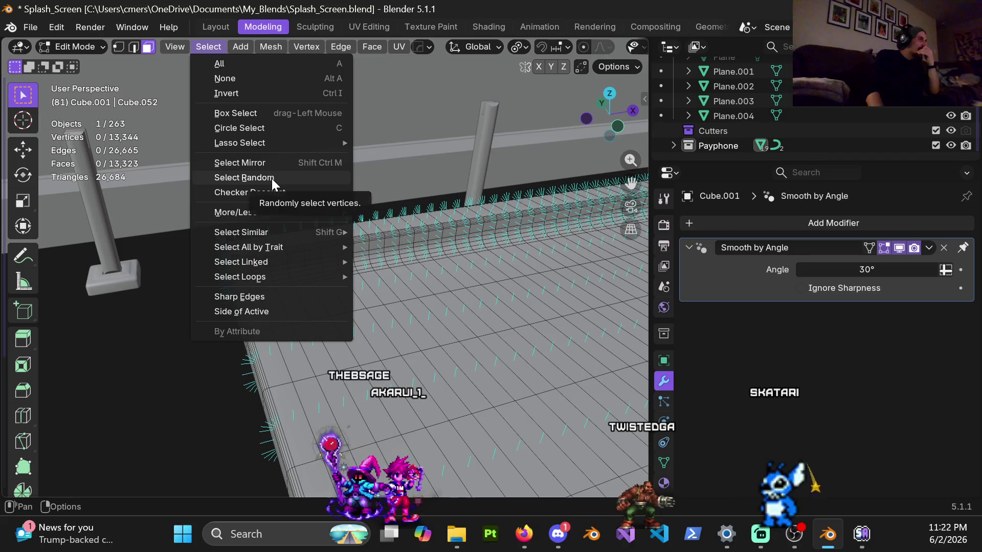
pyautogui.click(272, 179)
pyautogui.moveTo(269, 175); pyautogui.dragTo(225, 465, button='middle')
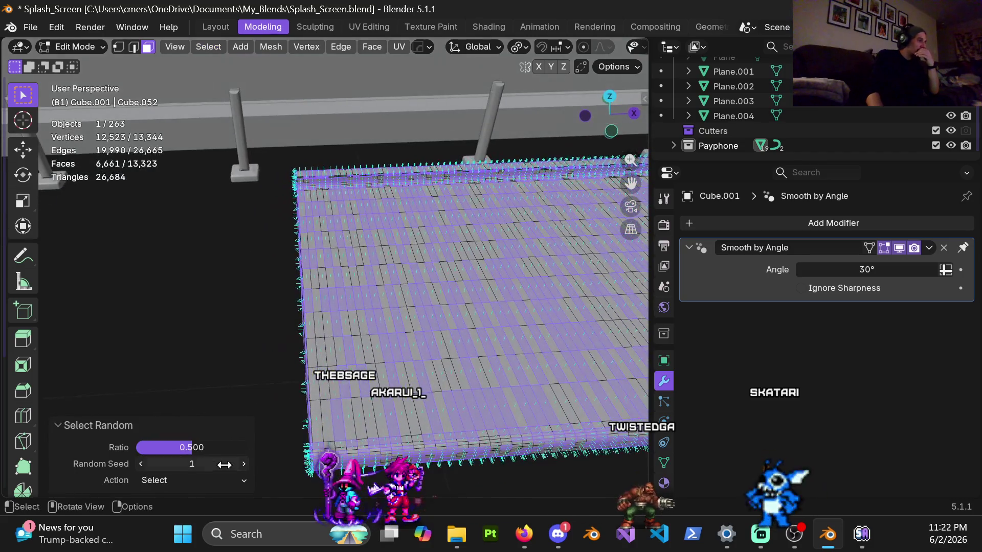
pyautogui.moveTo(180, 447)
pyautogui.mouseDown()
pyautogui.moveTo(141, 447)
pyautogui.moveTo(161, 447)
pyautogui.mouseUp()
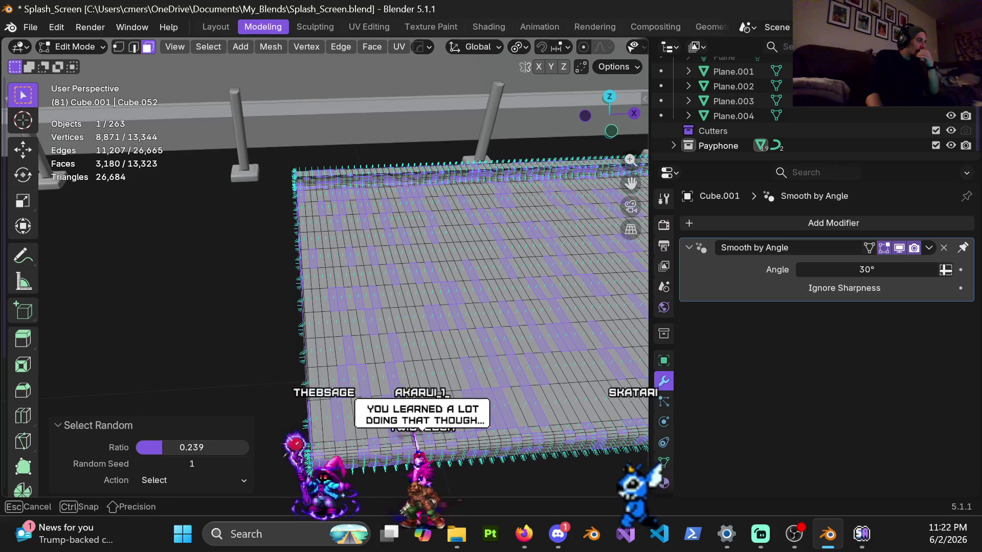
pyautogui.click(244, 464)
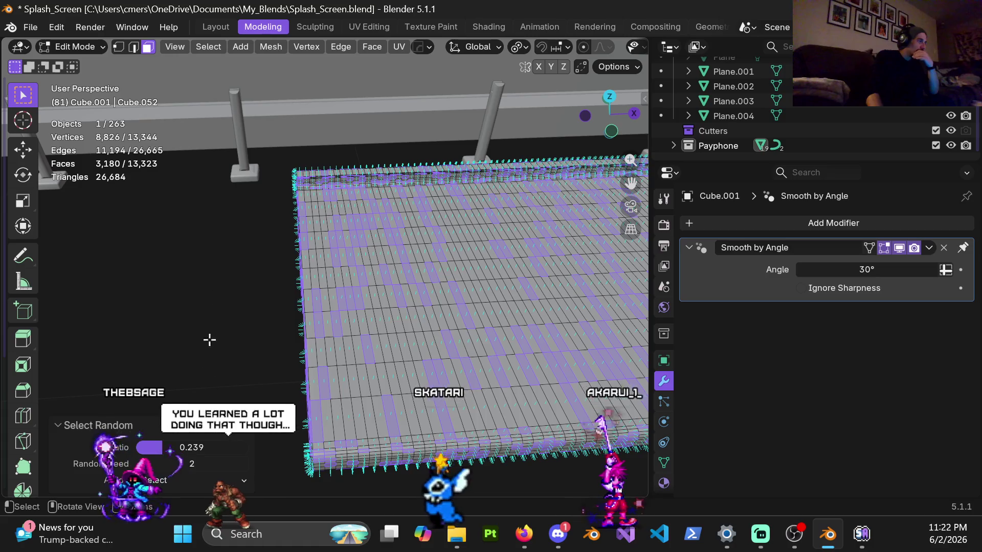
pyautogui.click(214, 302)
pyautogui.click(214, 47)
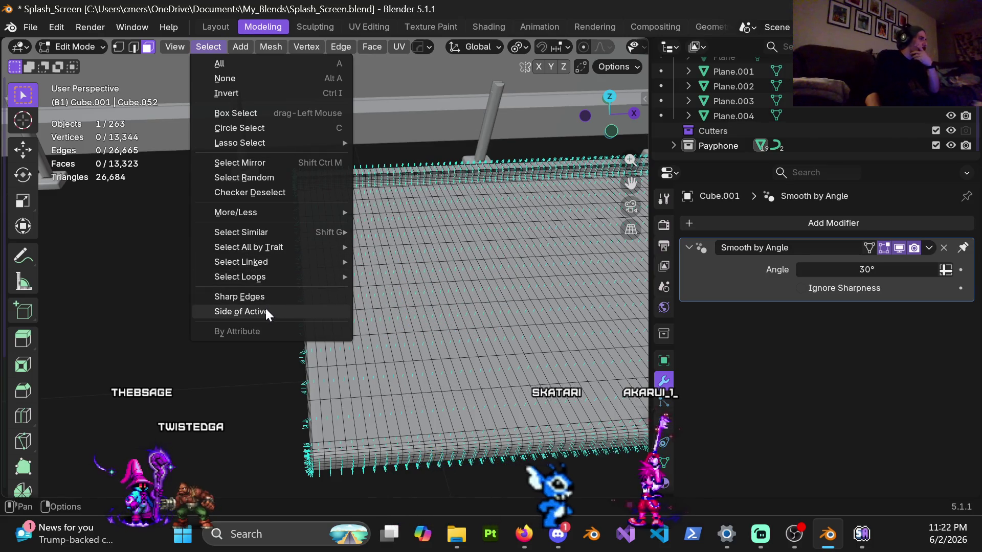
# Dismiss the Select menu after browsing Select Similar, then zoom in and tilt over the strips.
pyautogui.moveTo(301, 248)
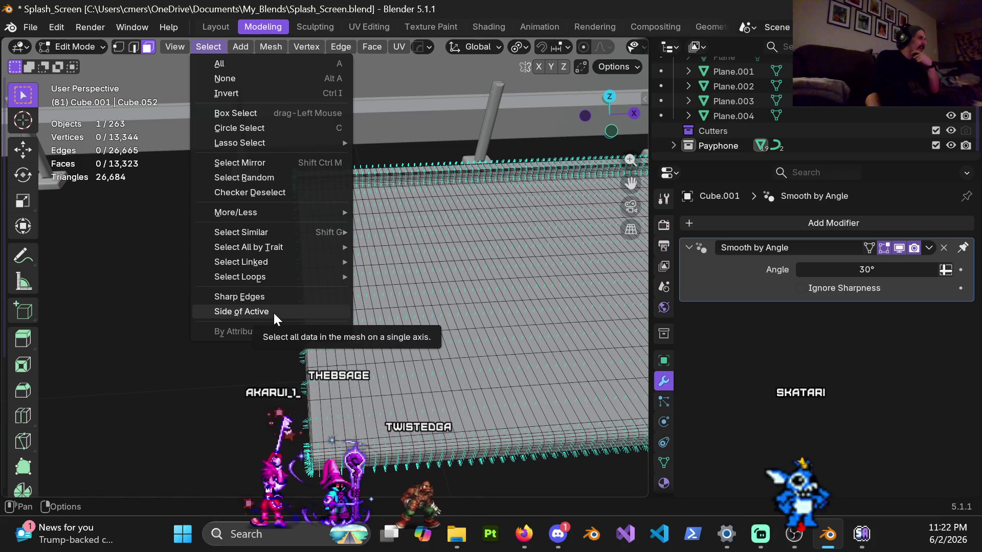
pyautogui.moveTo(271, 278)
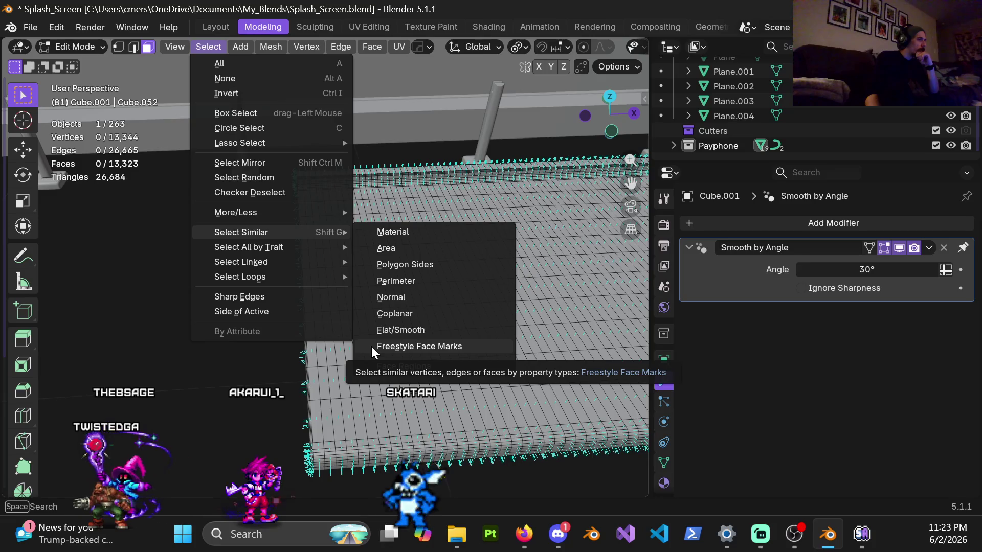
pyautogui.click(112, 203)
pyautogui.scroll(3, 341, 221)
pyautogui.moveTo(324, 212); pyautogui.dragTo(353, 209, button='middle')
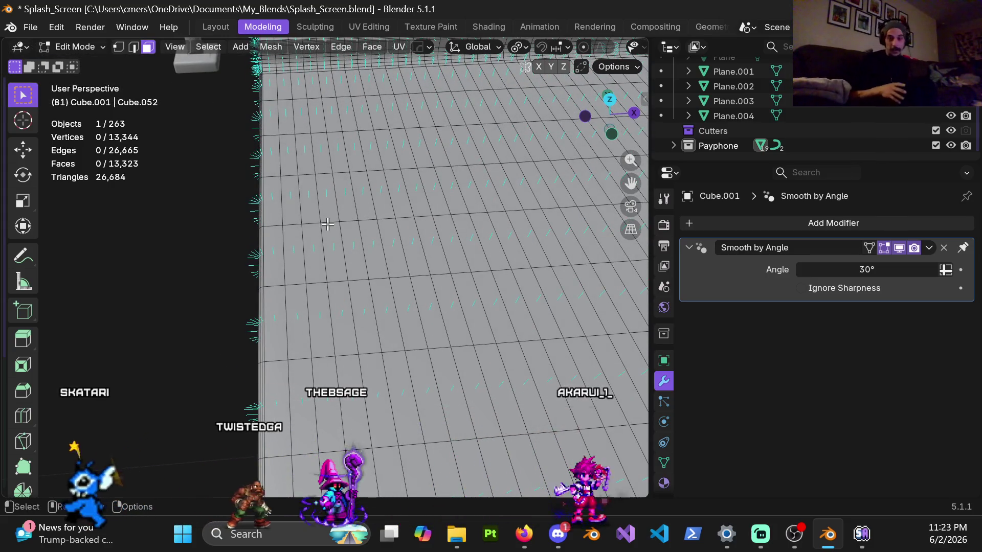
# Return to Object Mode and bring the view into the payphone interior.
pyautogui.hotkey('ctrl', 'Tab')
pyautogui.click(292, 216)
pyautogui.moveTo(292, 215)
pyautogui.mouseDown(button='middle')
pyautogui.moveTo(421, 259)
pyautogui.moveTo(393, 254)
pyautogui.moveTo(327, 276)
pyautogui.mouseUp(button='middle')
pyautogui.moveTo(166, 314)
pyautogui.keyDown('shift'); pyautogui.mouseDown(button='middle')
pyautogui.moveTo(332, 220)
pyautogui.moveTo(294, 250)
pyautogui.moveTo(333, 230)
pyautogui.moveTo(353, 315)
pyautogui.moveTo(345, 328)
pyautogui.moveTo(364, 151)
pyautogui.moveTo(380, 173)
pyautogui.moveTo(382, 215)
pyautogui.moveTo(355, 285)
pyautogui.mouseUp(button='middle'); pyautogui.keyUp('shift')
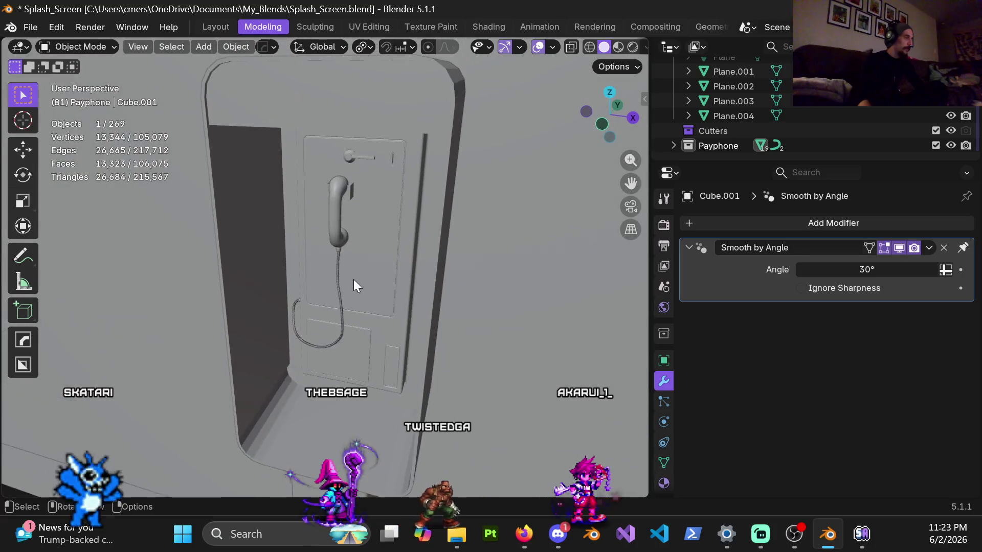
pyautogui.scroll(2, 339, 307)
# Select the handset cord BézierCurve.007 and follow its 160-count array close up, then zoom out.
pyautogui.click(353, 285)
pyautogui.scroll(4, 365, 379)
pyautogui.scroll(5, 415, 281)
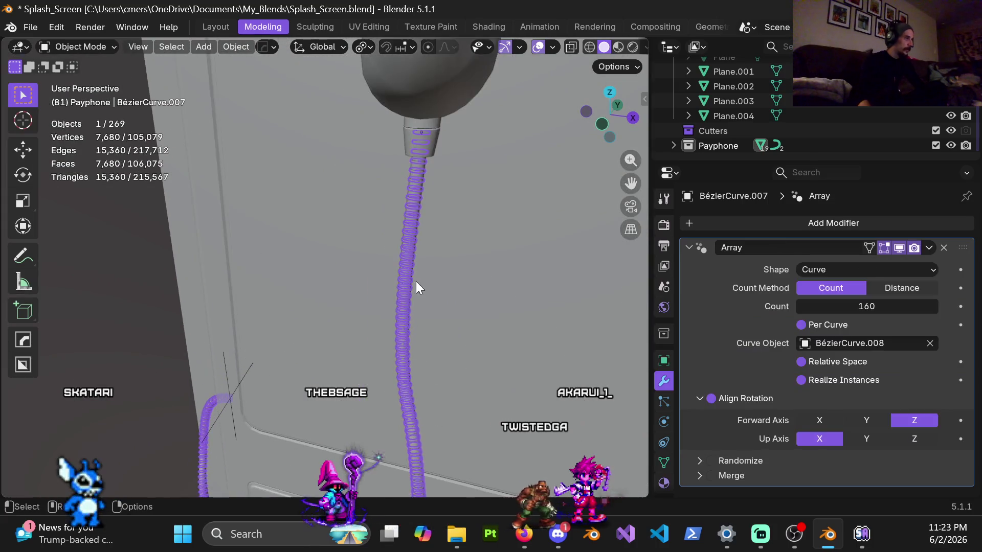
pyautogui.moveTo(415, 280)
pyautogui.keyDown('shift'); pyautogui.mouseDown(button='middle')
pyautogui.moveTo(361, 342)
pyautogui.moveTo(377, 280)
pyautogui.mouseUp(button='middle'); pyautogui.keyUp('shift')
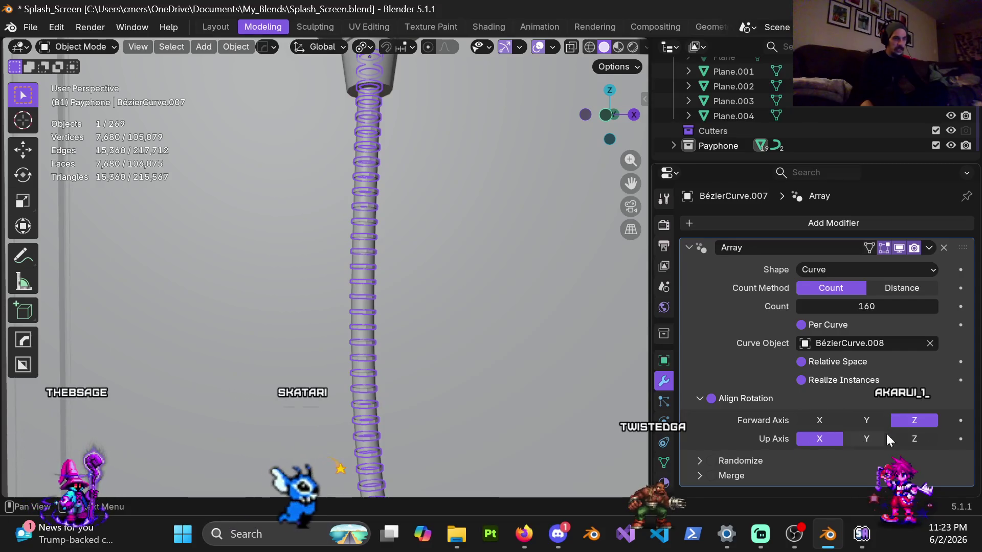
pyautogui.scroll(-5, 321, 242)
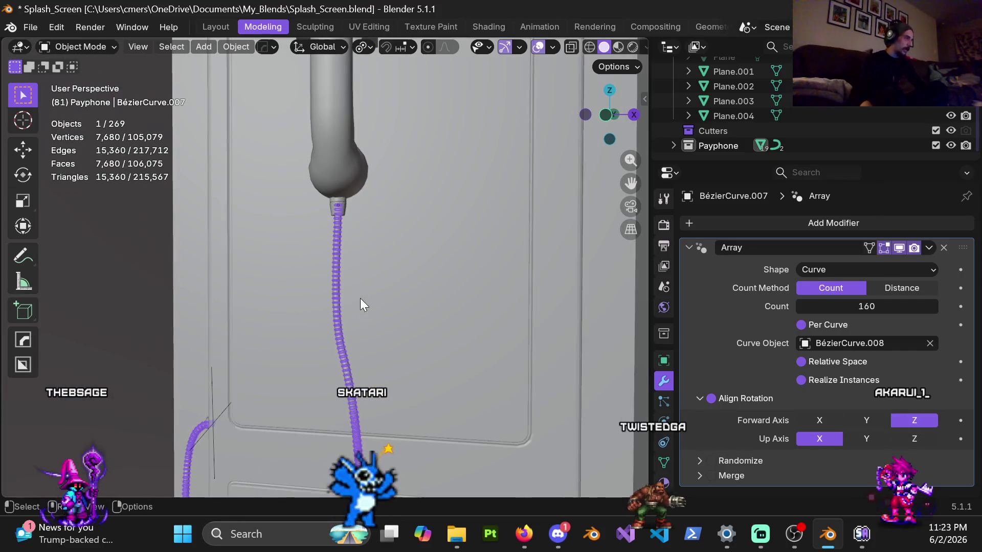
pyautogui.moveTo(342, 345)
pyautogui.mouseDown(button='middle')
pyautogui.moveTo(328, 187)
pyautogui.moveTo(305, 314)
pyautogui.mouseUp(button='middle')
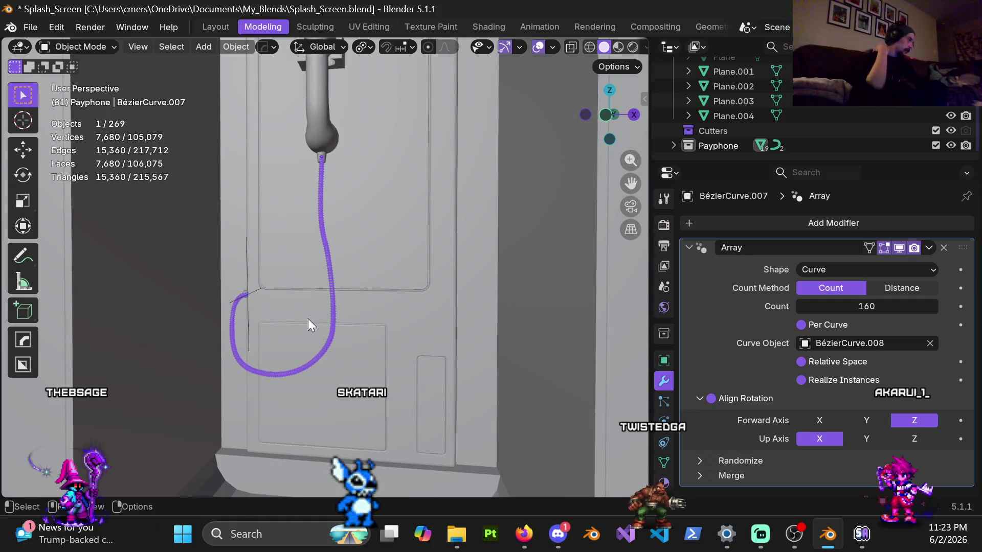
pyautogui.scroll(-6, 290, 266)
pyautogui.moveTo(342, 281)
pyautogui.keyDown('shift'); pyautogui.mouseDown(button='middle')
pyautogui.moveTo(315, 200)
pyautogui.moveTo(358, 226)
pyautogui.mouseUp(button='middle'); pyautogui.keyUp('shift')
# Save Splash_Screen.blend, zoom out from the payphone, and save again.
pyautogui.hotkey('ctrl', 's')
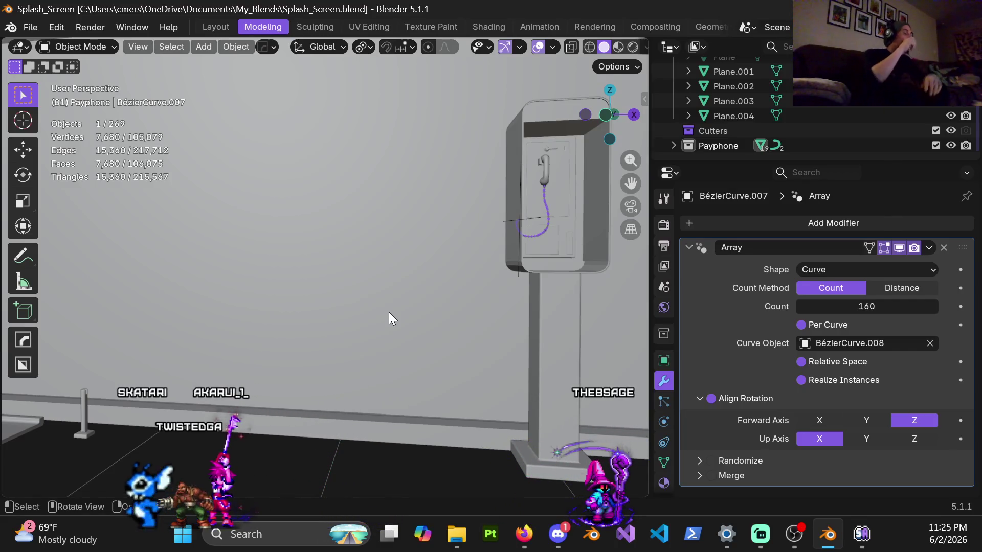
pyautogui.scroll(-3, 384, 285)
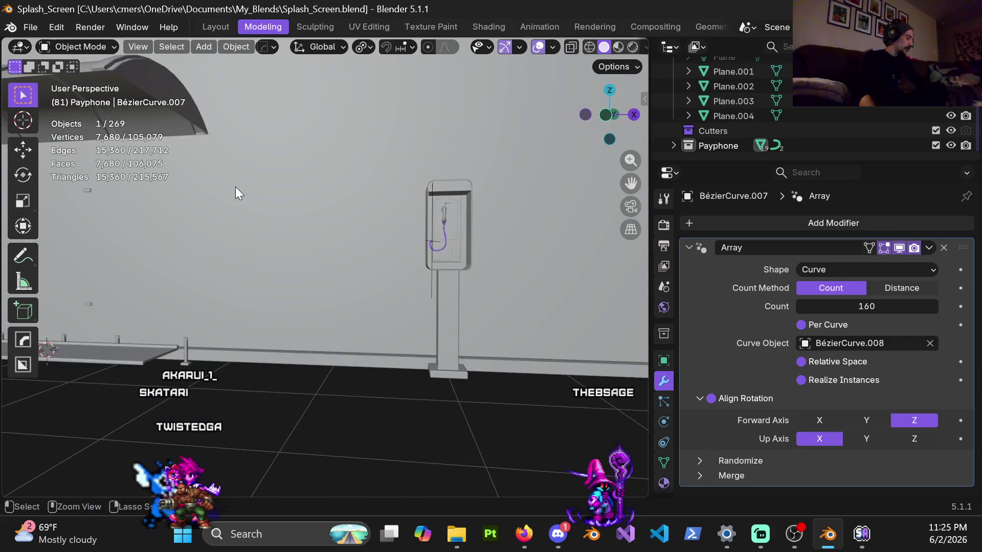
pyautogui.hotkey('ctrl', 's')
pyautogui.click(30, 27)
# Open the recent file Scene_001.blend and orbit around its red stair and door pieces.
pyautogui.moveTo(87, 76)
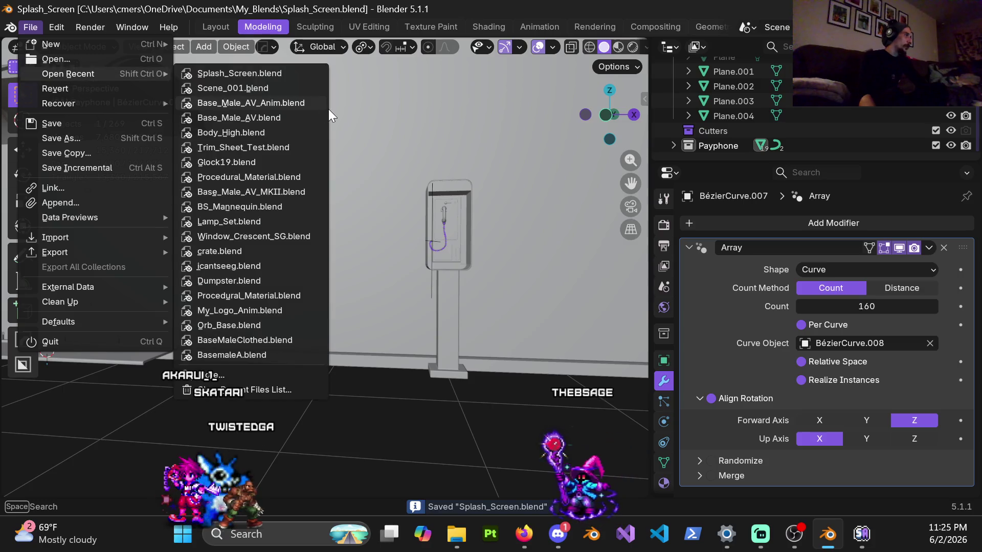
pyautogui.click(268, 89)
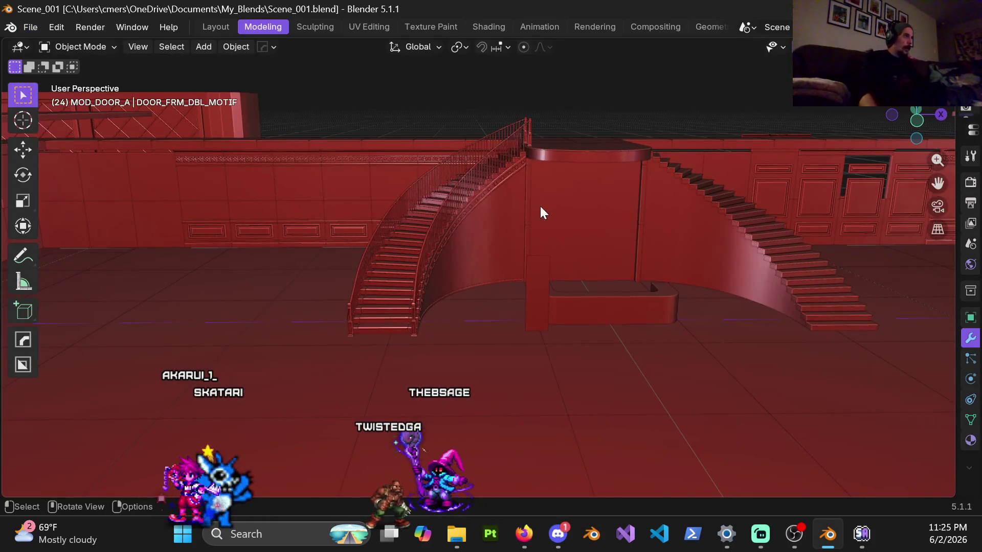
pyautogui.moveTo(540, 206)
pyautogui.mouseDown(button='middle')
pyautogui.moveTo(583, 267)
pyautogui.moveTo(559, 173)
pyautogui.moveTo(464, 279)
pyautogui.moveTo(373, 292)
pyautogui.moveTo(679, 191)
pyautogui.moveTo(507, 239)
pyautogui.moveTo(548, 285)
pyautogui.moveTo(465, 222)
pyautogui.moveTo(432, 170)
pyautogui.moveTo(434, 156)
pyautogui.moveTo(469, 225)
pyautogui.moveTo(465, 74)
pyautogui.moveTo(461, 236)
pyautogui.moveTo(500, 281)
pyautogui.moveTo(479, 308)
pyautogui.mouseUp(button='middle')
# Select the crown molding CRN_MLD_200_A and move it 300 cm up along Z.
pyautogui.click(440, 174)
pyautogui.scroll(-5, 434, 157)
pyautogui.write('gz300')
pyautogui.press('Return')
# View the molding's profile in Right Orthographic, then orbit to see it in perspective.
pyautogui.press('KP_3')
pyautogui.scroll(10, 470, 230)
pyautogui.scroll(3, 478, 308)
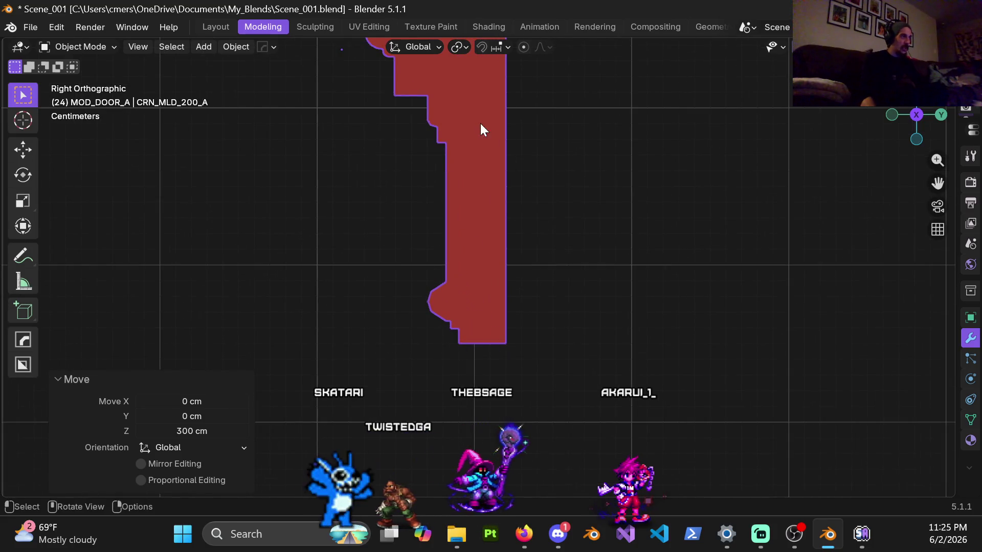
pyautogui.keyDown('shift'); pyautogui.moveTo(544, 337); pyautogui.dragTo(550, 368, button='middle'); pyautogui.keyUp('shift')
pyautogui.scroll(-2, 552, 375)
pyautogui.scroll(-4, 432, 192)
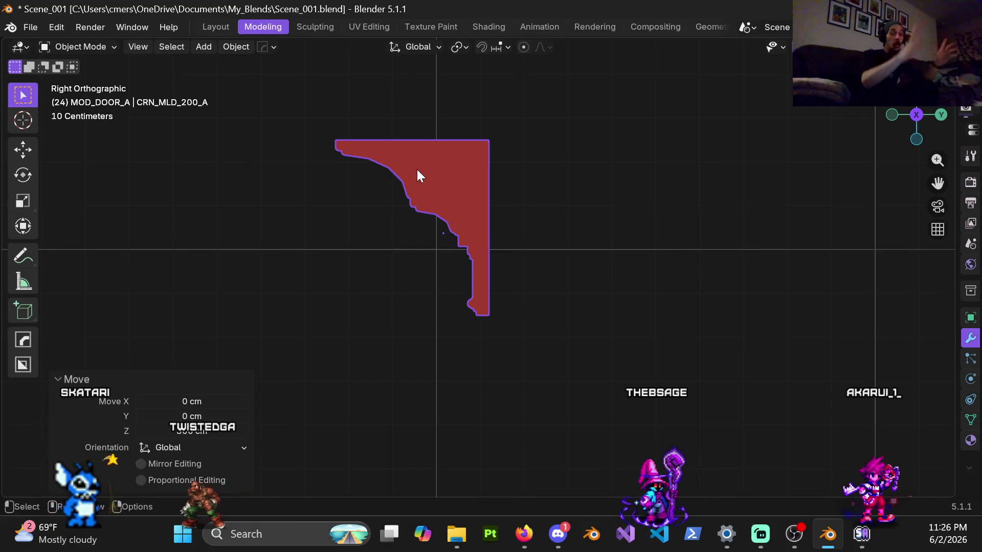
pyautogui.moveTo(422, 173); pyautogui.dragTo(490, 207, button='middle')
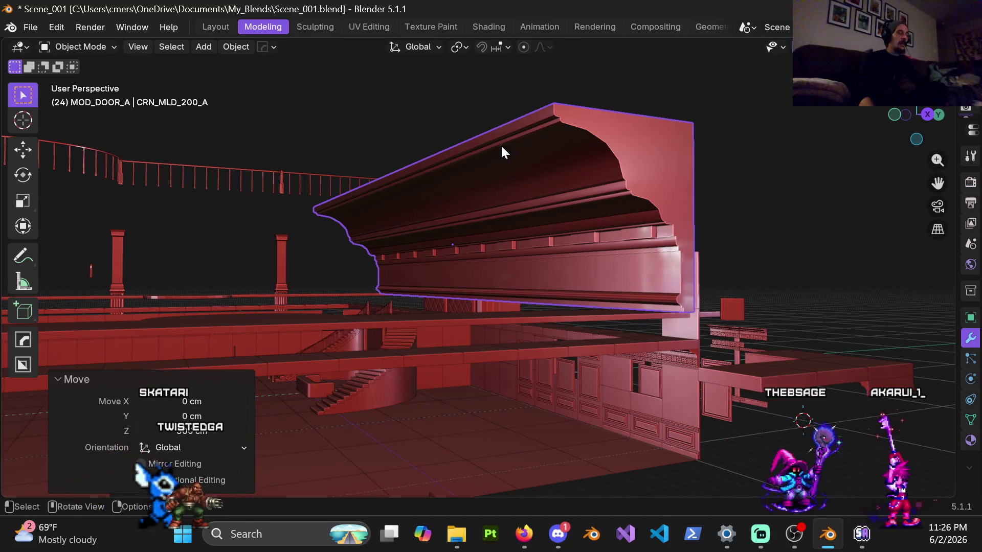
# Orbit and zoom around the crown molding to inspect its detail.
pyautogui.moveTo(656, 216)
pyautogui.mouseDown(button='middle')
pyautogui.moveTo(557, 239)
pyautogui.moveTo(575, 198)
pyautogui.moveTo(518, 207)
pyautogui.moveTo(532, 187)
pyautogui.moveTo(493, 215)
pyautogui.mouseUp(button='middle')
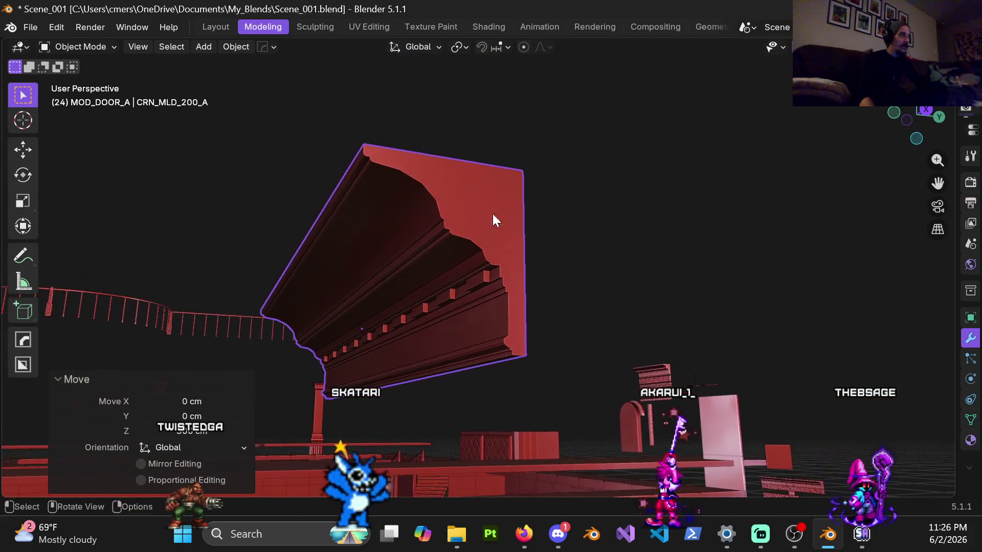
pyautogui.moveTo(492, 281)
pyautogui.mouseDown(button='middle')
pyautogui.moveTo(459, 225)
pyautogui.moveTo(434, 85)
pyautogui.moveTo(482, 306)
pyautogui.moveTo(491, 231)
pyautogui.mouseUp(button='middle')
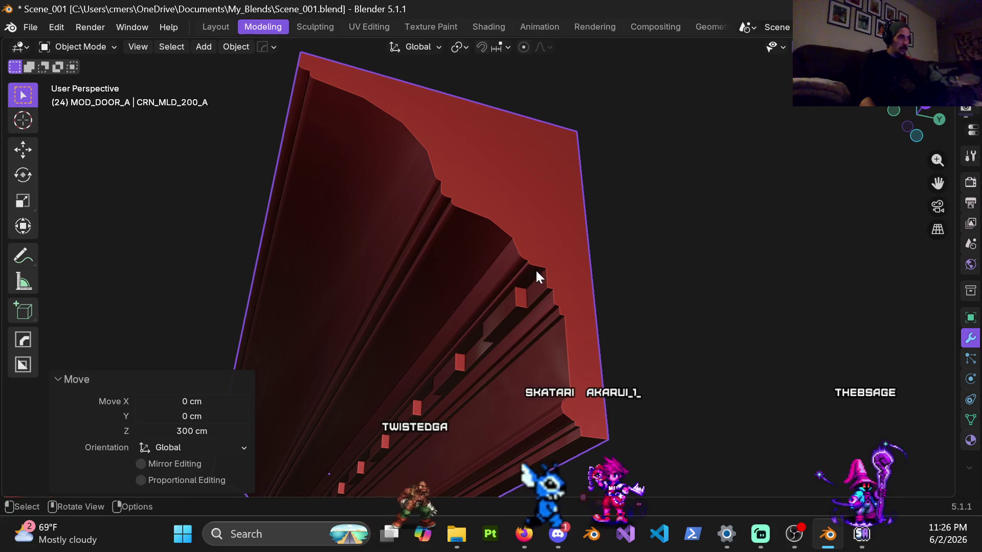
pyautogui.scroll(5, 539, 319)
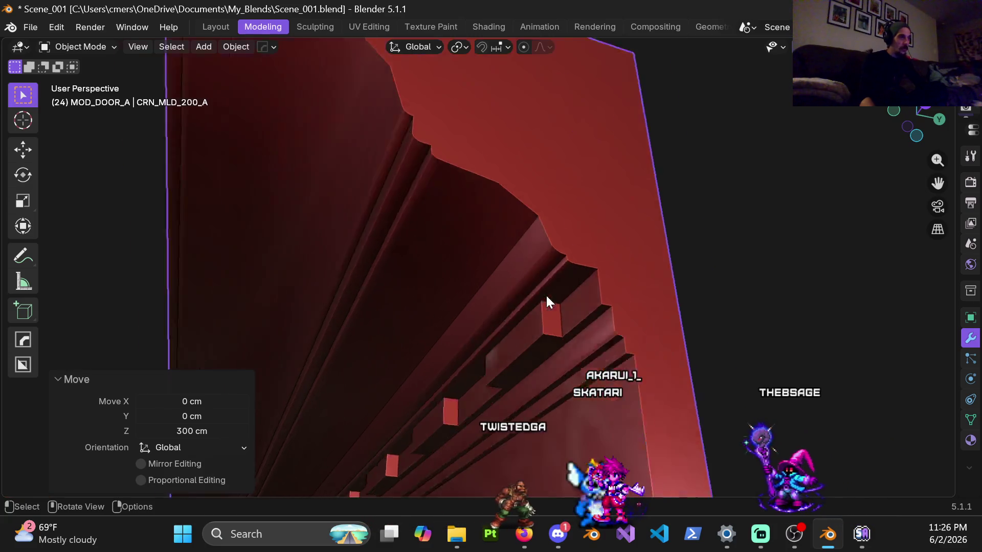
pyautogui.moveTo(525, 277)
pyautogui.mouseDown(button='middle')
pyautogui.moveTo(557, 309)
pyautogui.moveTo(447, 339)
pyautogui.moveTo(500, 355)
pyautogui.mouseUp(button='middle')
pyautogui.scroll(-3, 478, 337)
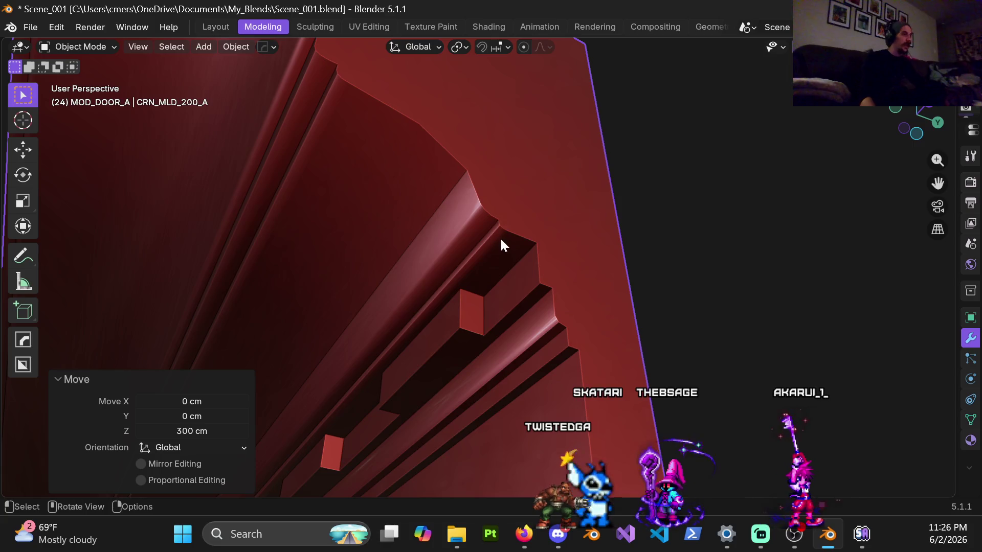
# Add a 30° angle-limited bevel to the moulding with HardOps.
pyautogui.press('q')
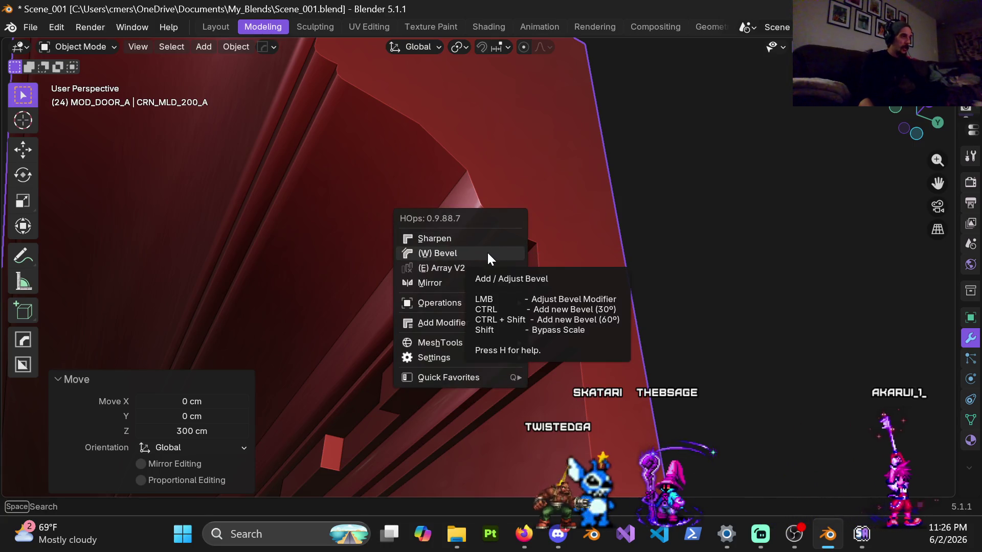
pyautogui.click(504, 253)
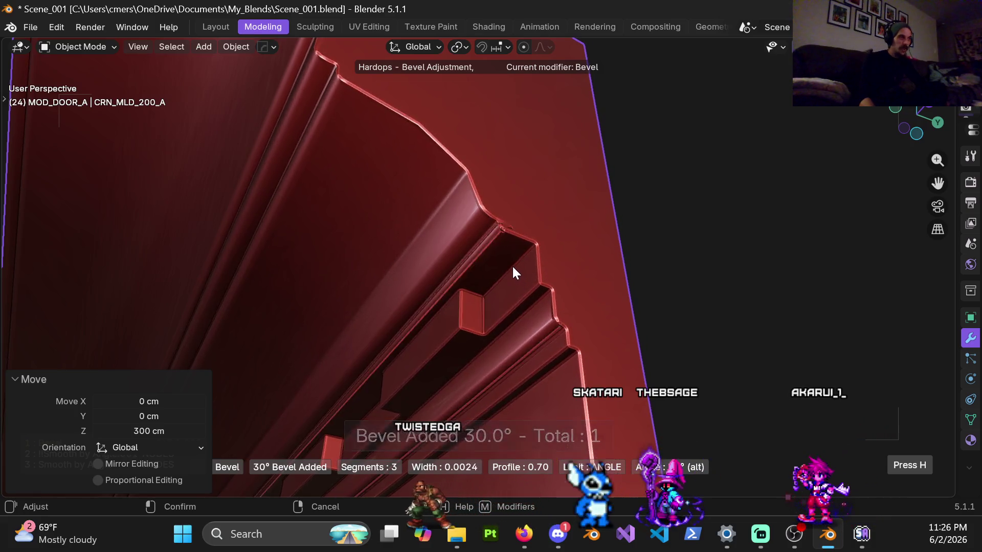
pyautogui.click(513, 265)
# Orbit around the moulding's beveled corner and settle on a front orthographic view.
pyautogui.moveTo(513, 265)
pyautogui.mouseDown(button='middle')
pyautogui.moveTo(511, 235)
pyautogui.moveTo(530, 228)
pyautogui.moveTo(670, 363)
pyautogui.moveTo(407, 165)
pyautogui.moveTo(450, 167)
pyautogui.mouseUp(button='middle')
pyautogui.scroll(5, 508, 235)
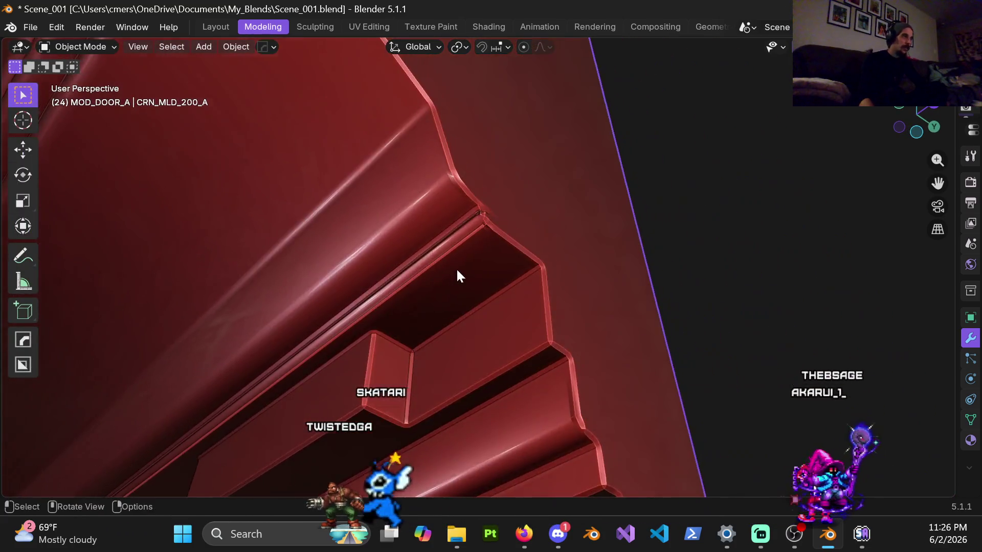
pyautogui.moveTo(457, 275)
pyautogui.mouseDown(button='middle')
pyautogui.moveTo(460, 199)
pyautogui.moveTo(439, 322)
pyautogui.moveTo(399, 318)
pyautogui.moveTo(430, 394)
pyautogui.moveTo(483, 278)
pyautogui.moveTo(467, 259)
pyautogui.moveTo(434, 283)
pyautogui.mouseUp(button='middle')
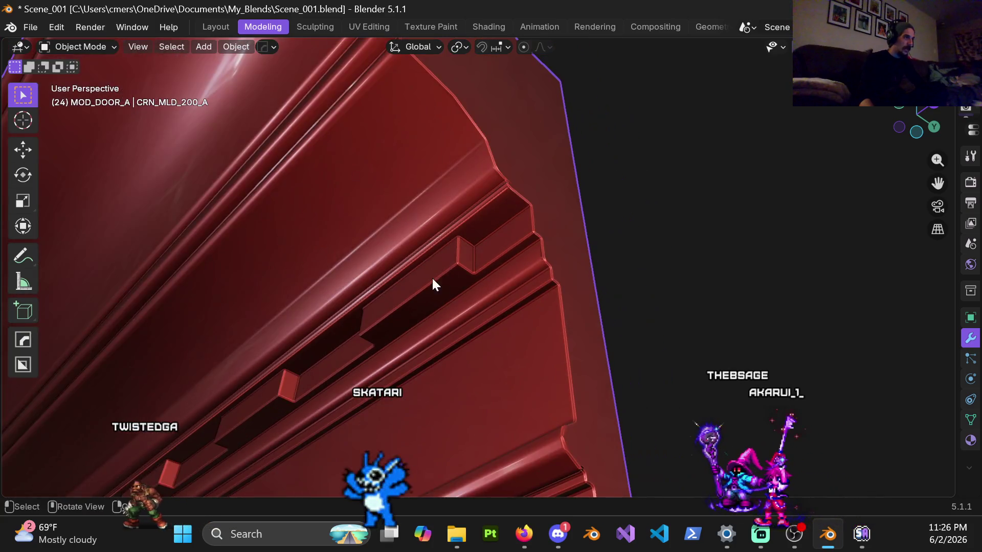
pyautogui.moveTo(353, 332)
pyautogui.mouseDown(button='middle')
pyautogui.moveTo(451, 318)
pyautogui.moveTo(454, 428)
pyautogui.moveTo(487, 316)
pyautogui.mouseUp(button='middle')
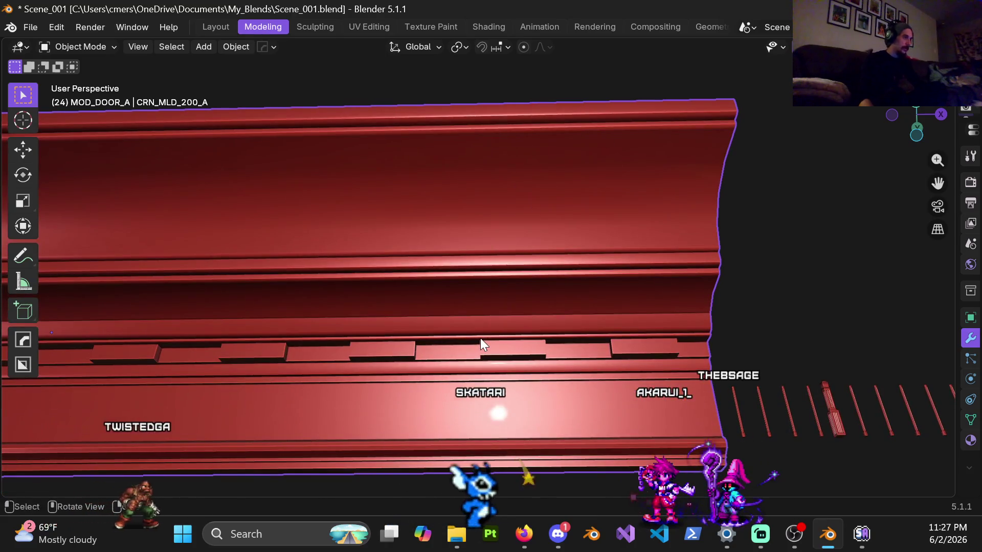
pyautogui.press('KP_1')
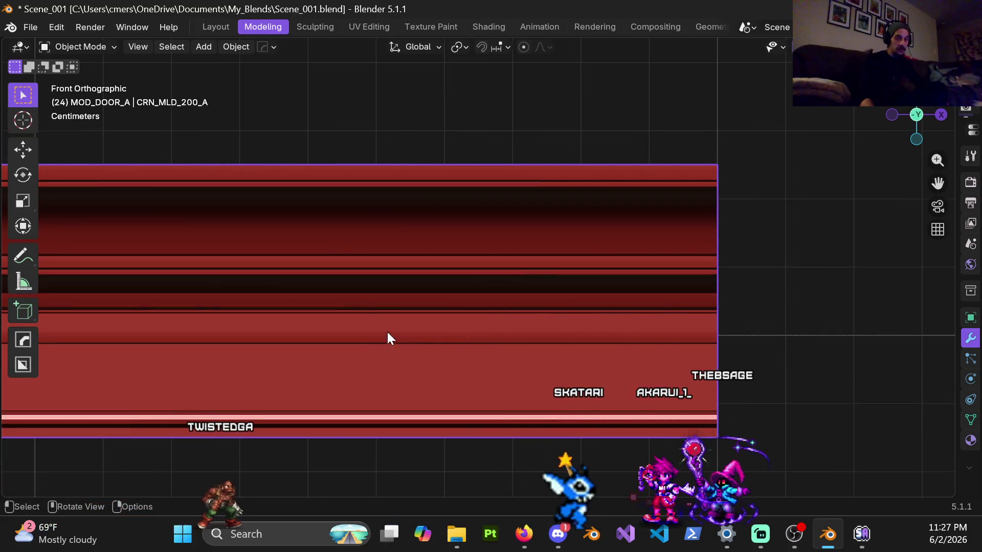
# Apply a HardOps bevel to the moulding with width 0.0023.
pyautogui.press('q')
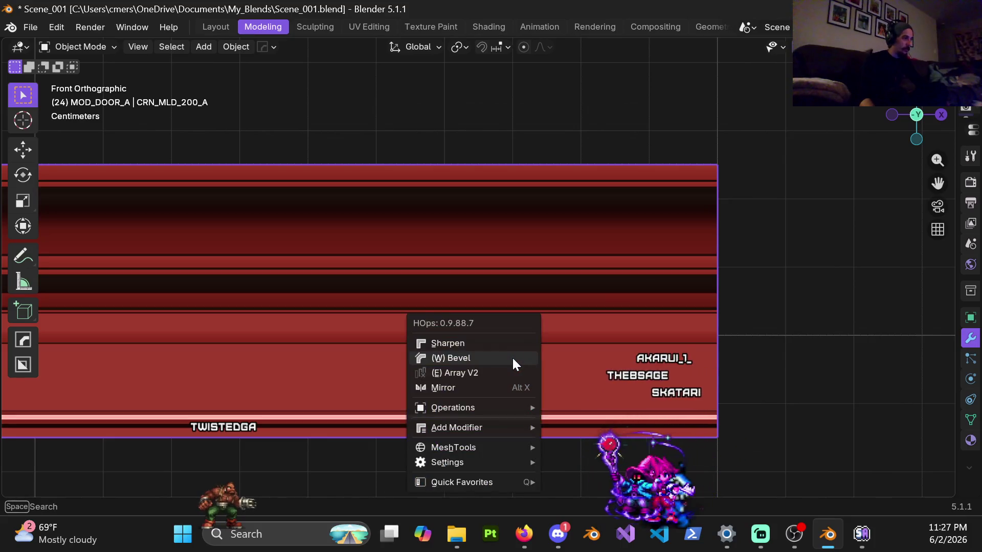
pyautogui.click(511, 357)
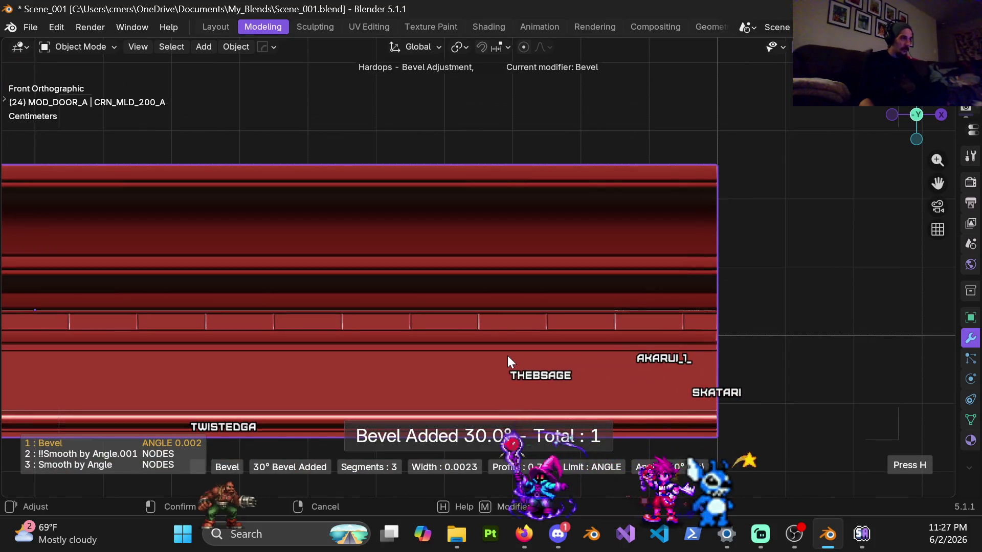
pyautogui.click(507, 355)
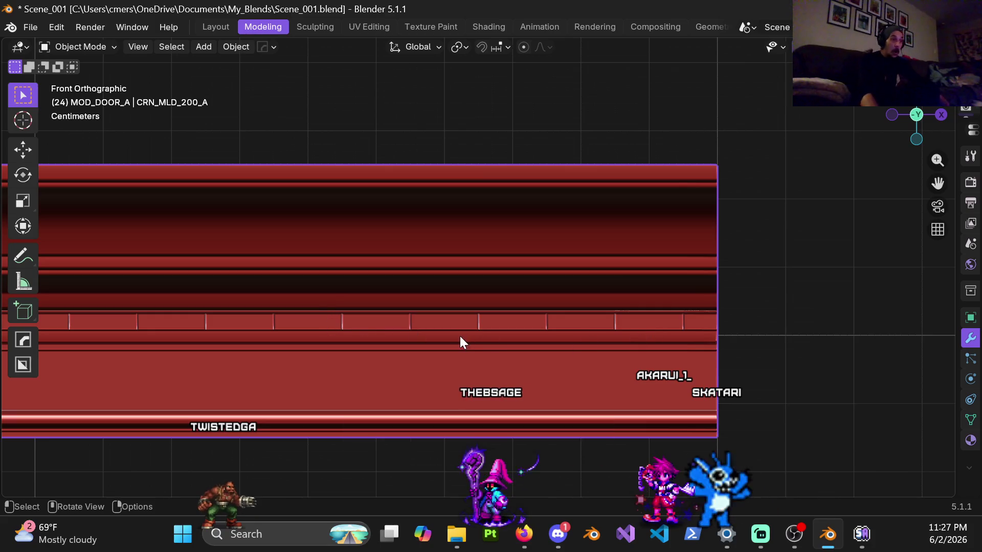
# Pan, zoom out and orbit to see the whole scene.
pyautogui.keyDown('shift'); pyautogui.moveTo(404, 355); pyautogui.dragTo(652, 309, button='middle'); pyautogui.keyUp('shift')
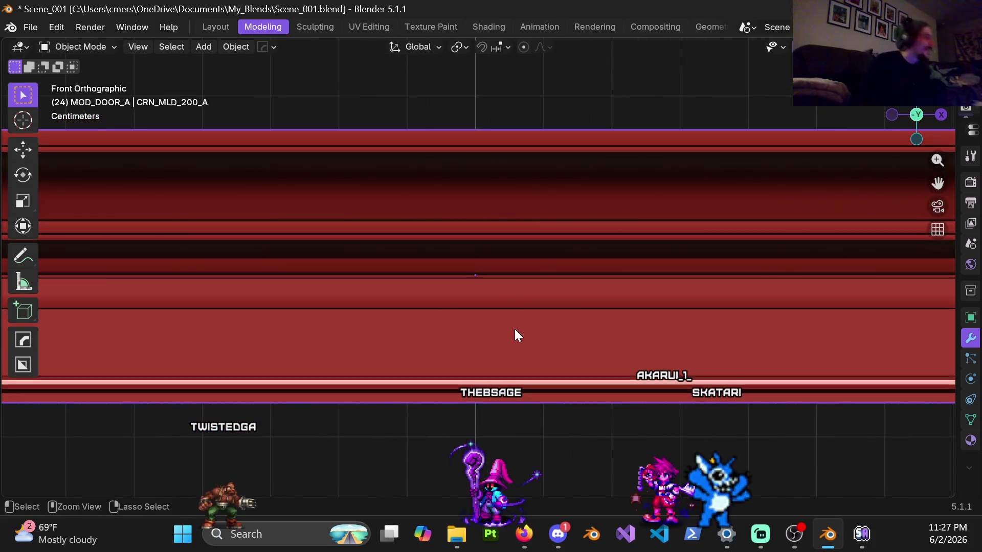
pyautogui.scroll(-3, 497, 277)
pyautogui.moveTo(530, 320); pyautogui.dragTo(424, 296, button='middle')
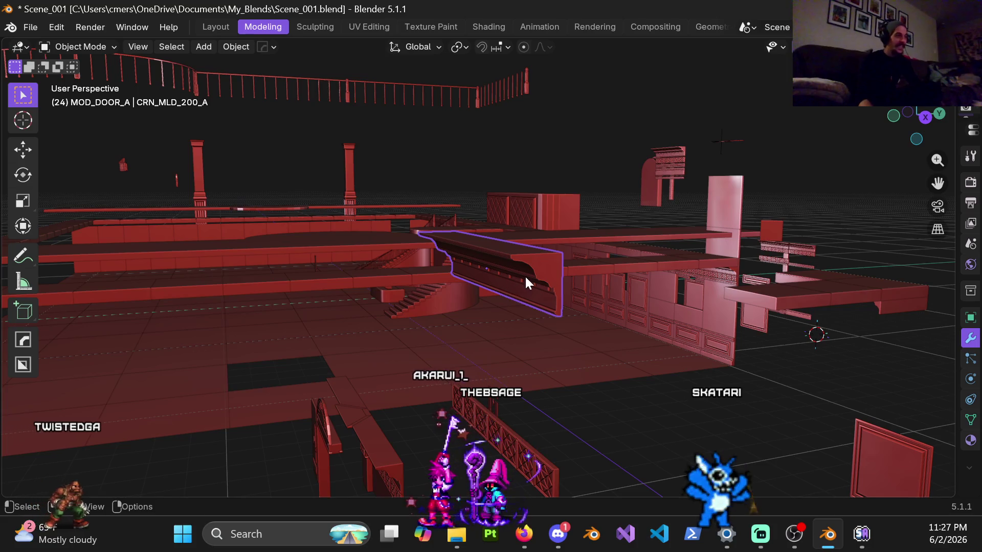
# Move the door moulding 300 cm back down along Z.
pyautogui.scroll(-3, 526, 312)
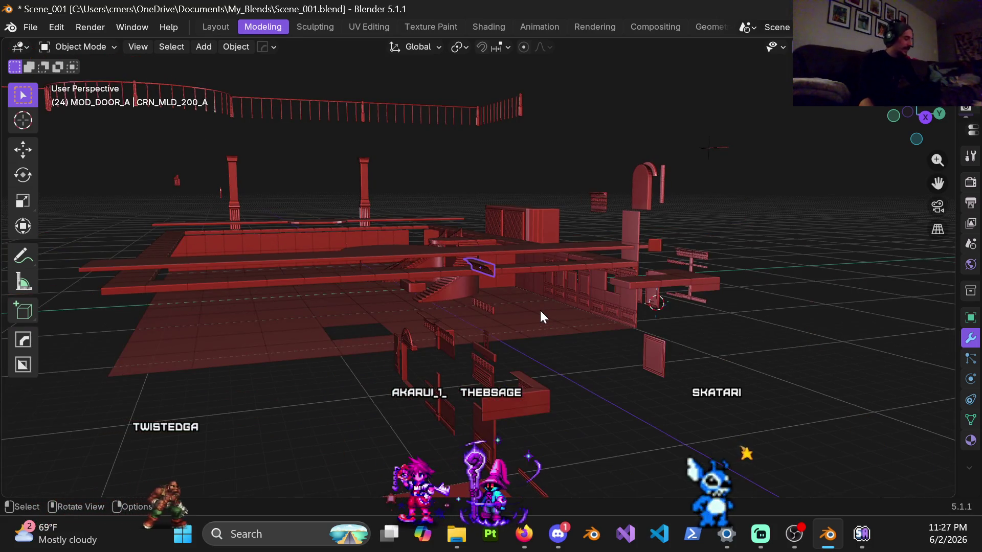
pyautogui.press('g')
pyautogui.press('z')
pyautogui.press('Return')
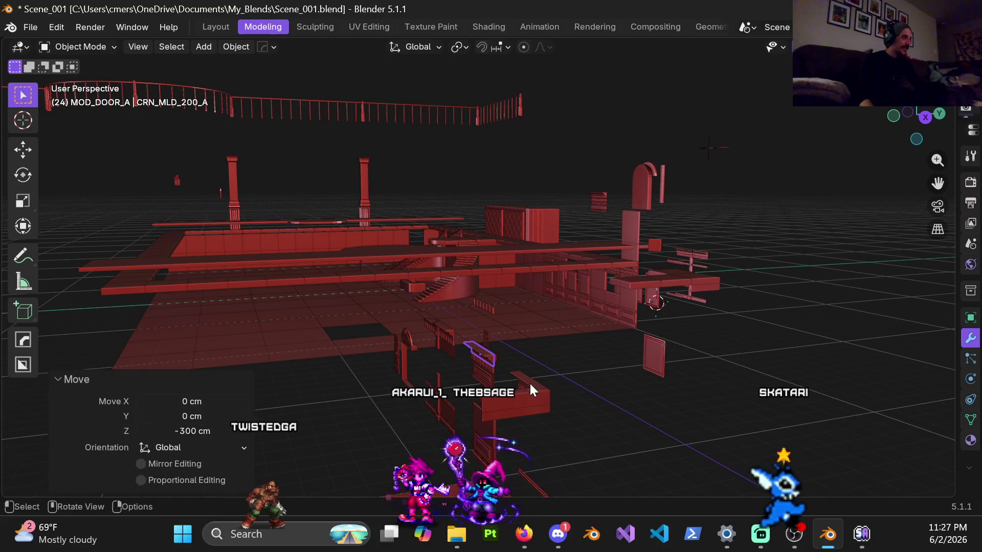
pyautogui.scroll(6, 529, 383)
pyautogui.scroll(-10, 486, 299)
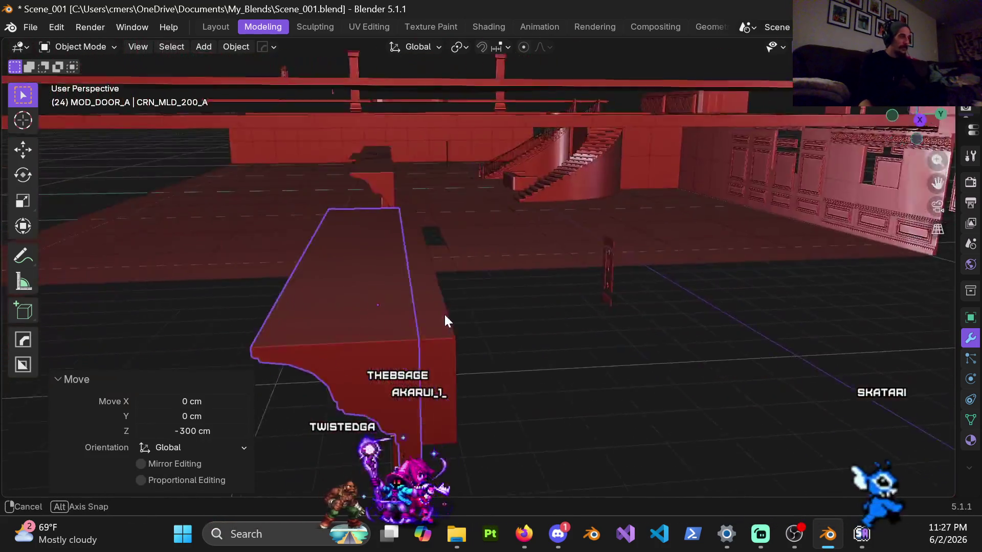
# Navigate to the panelled red wall, select the baseboard Cube.545, and zoom out.
pyautogui.moveTo(460, 386)
pyautogui.mouseDown(button='middle')
pyautogui.moveTo(475, 170)
pyautogui.moveTo(572, 170)
pyautogui.moveTo(489, 225)
pyautogui.moveTo(452, 283)
pyautogui.moveTo(589, 82)
pyautogui.moveTo(572, 174)
pyautogui.moveTo(581, 145)
pyautogui.moveTo(480, 143)
pyautogui.moveTo(456, 182)
pyautogui.moveTo(581, 258)
pyautogui.moveTo(643, 265)
pyautogui.mouseUp(button='middle')
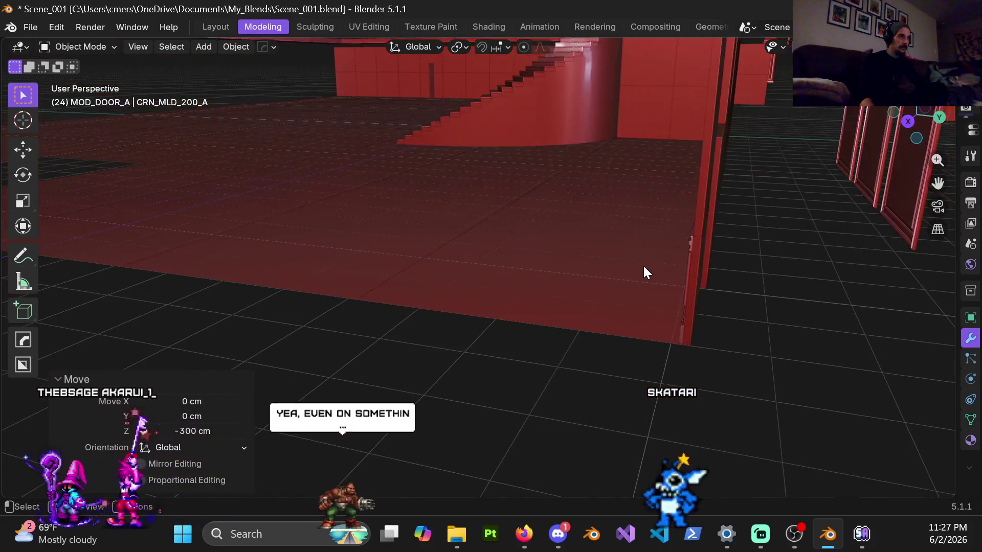
pyautogui.click(685, 322)
pyautogui.moveTo(687, 323)
pyautogui.mouseDown(button='middle')
pyautogui.moveTo(746, 306)
pyautogui.moveTo(712, 324)
pyautogui.moveTo(481, 235)
pyautogui.moveTo(482, 226)
pyautogui.moveTo(469, 262)
pyautogui.mouseUp(button='middle')
pyautogui.click(469, 262)
pyautogui.scroll(4, 486, 238)
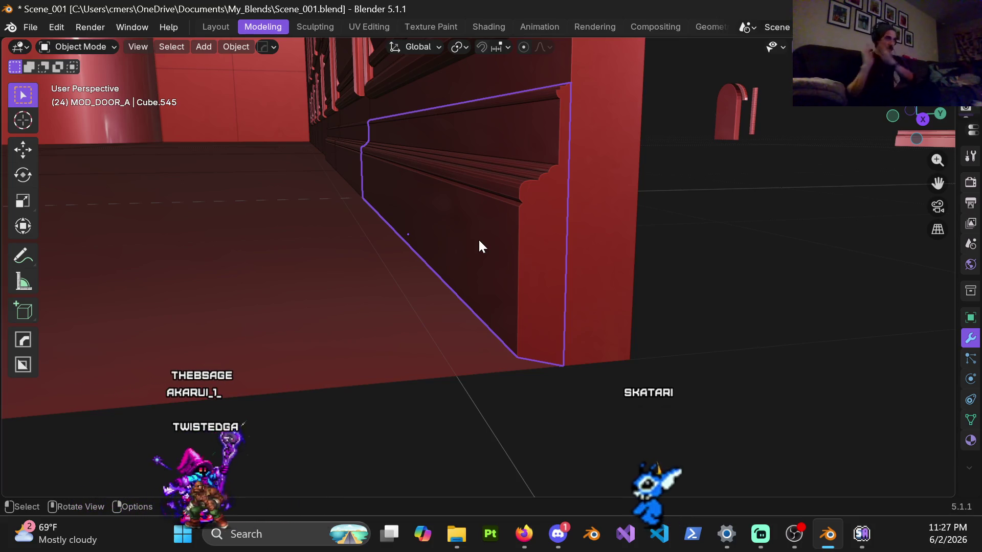
pyautogui.scroll(-5, 414, 185)
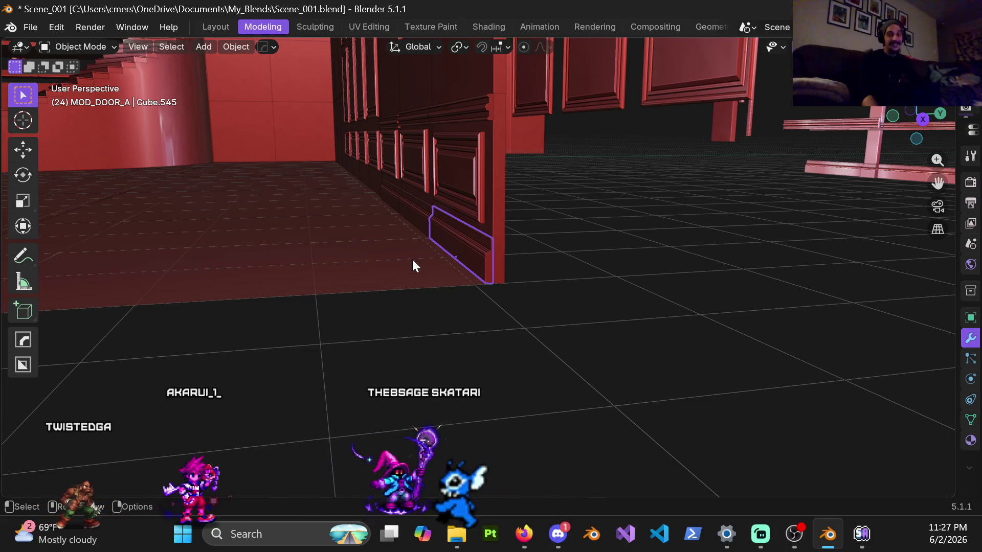
pyautogui.scroll(-10, 450, 204)
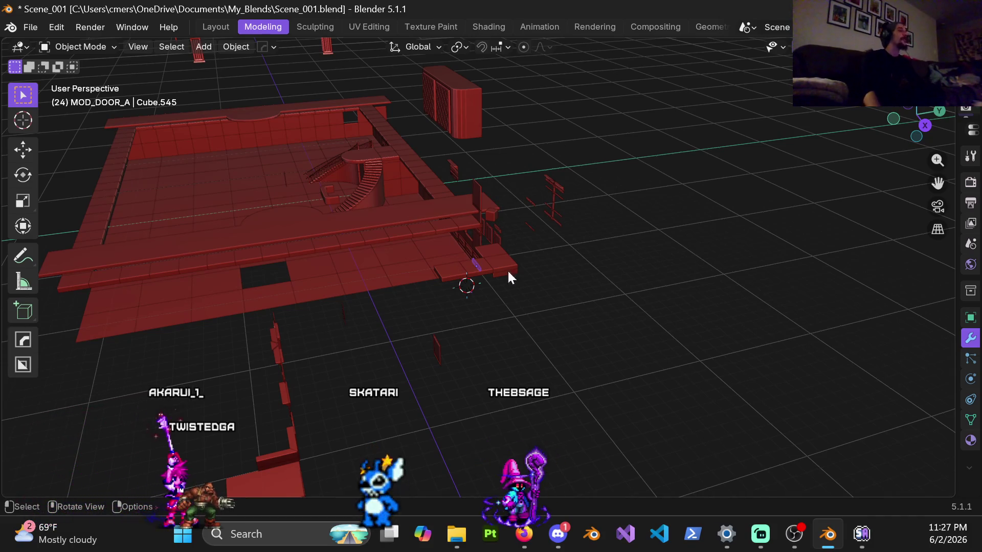
# Orbit around the red room and its door pieces, then show the Open Recent file list.
pyautogui.scroll(3, 562, 284)
pyautogui.moveTo(562, 285)
pyautogui.mouseDown(button='middle')
pyautogui.moveTo(519, 325)
pyautogui.moveTo(519, 279)
pyautogui.moveTo(490, 282)
pyautogui.mouseUp(button='middle')
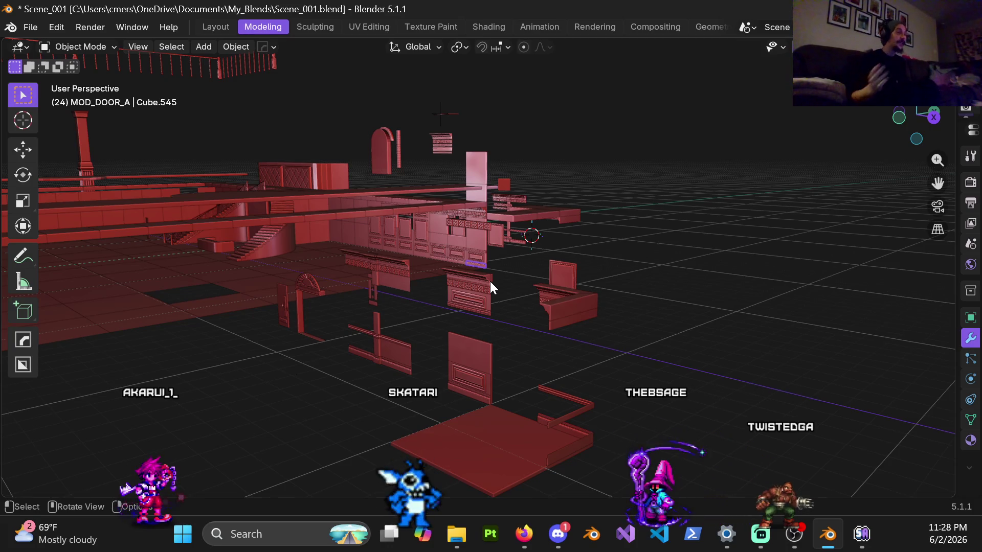
pyautogui.moveTo(475, 300); pyautogui.dragTo(496, 368, button='middle')
pyautogui.press('Escape')
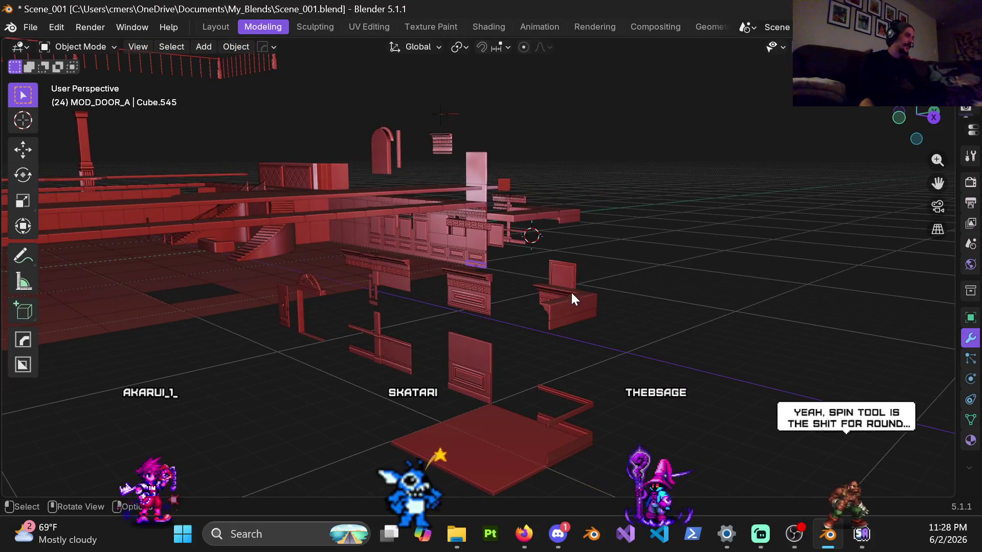
pyautogui.scroll(-1, 514, 323)
pyautogui.scroll(-1, 461, 276)
pyautogui.moveTo(270, 150)
pyautogui.mouseDown(button='middle')
pyautogui.moveTo(279, 184)
pyautogui.moveTo(344, 244)
pyautogui.moveTo(333, 218)
pyautogui.mouseUp(button='middle')
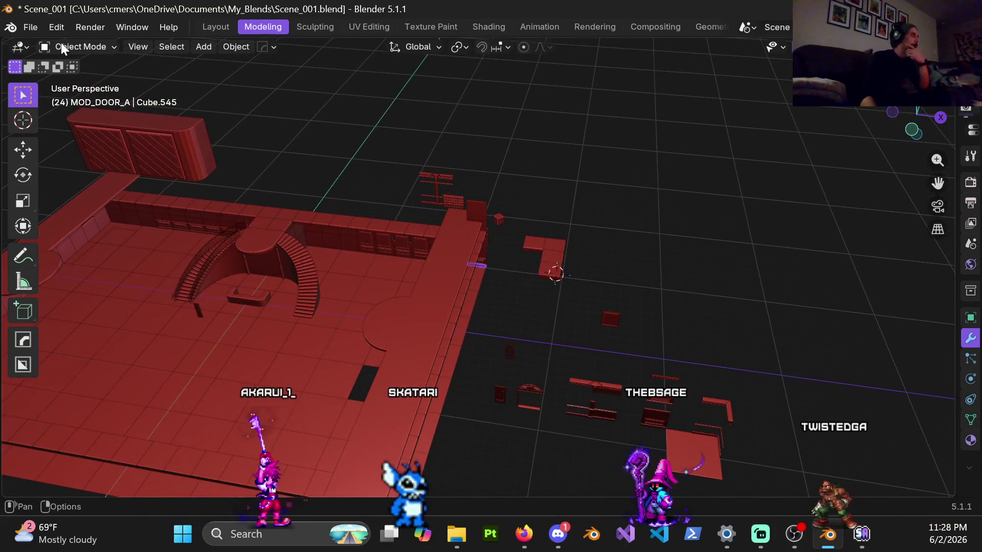
pyautogui.click(41, 26)
pyautogui.moveTo(90, 73)
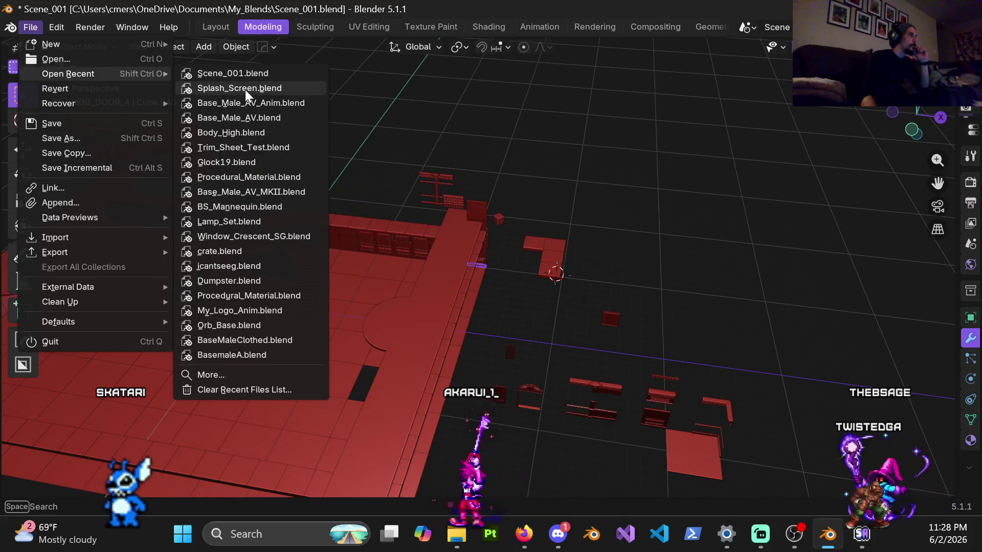
# Open Splash_Screen.blend from recent files without saving Scene_001's changes.
pyautogui.click(244, 75)
pyautogui.click(522, 290)
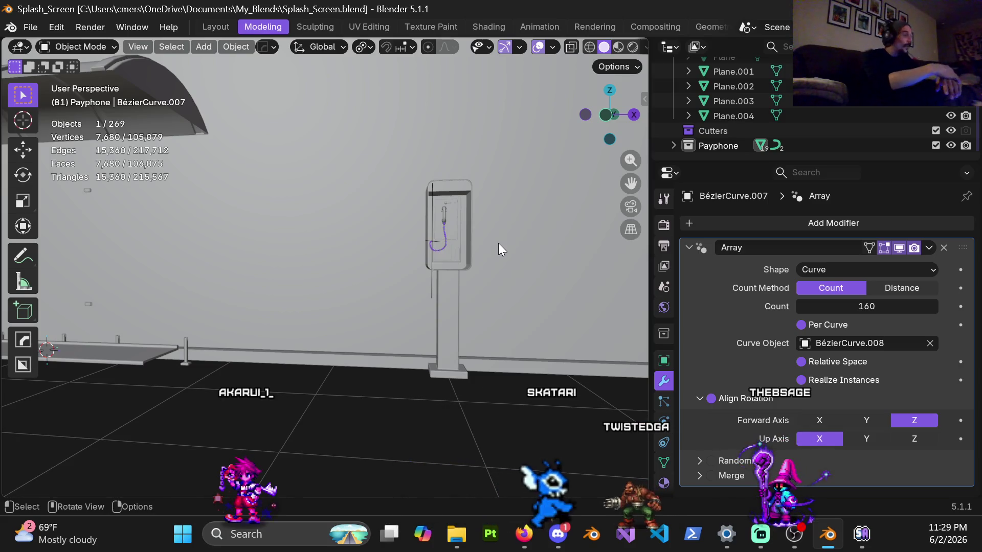
pyautogui.scroll(-10, 221, 289)
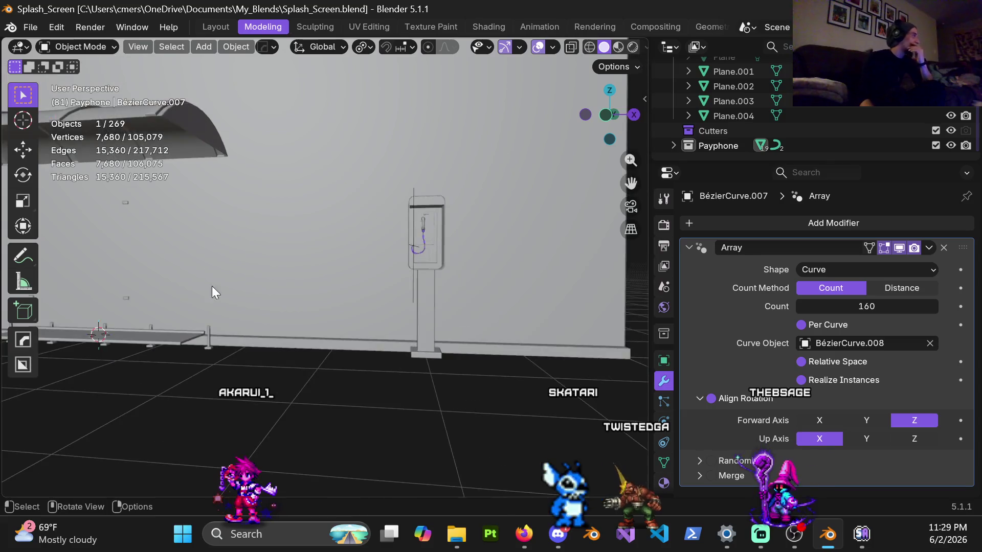
# Deselect all, orbit the street, select the sidewalk slab Cube.001, and bring up the mode pie menu.
pyautogui.click(247, 348)
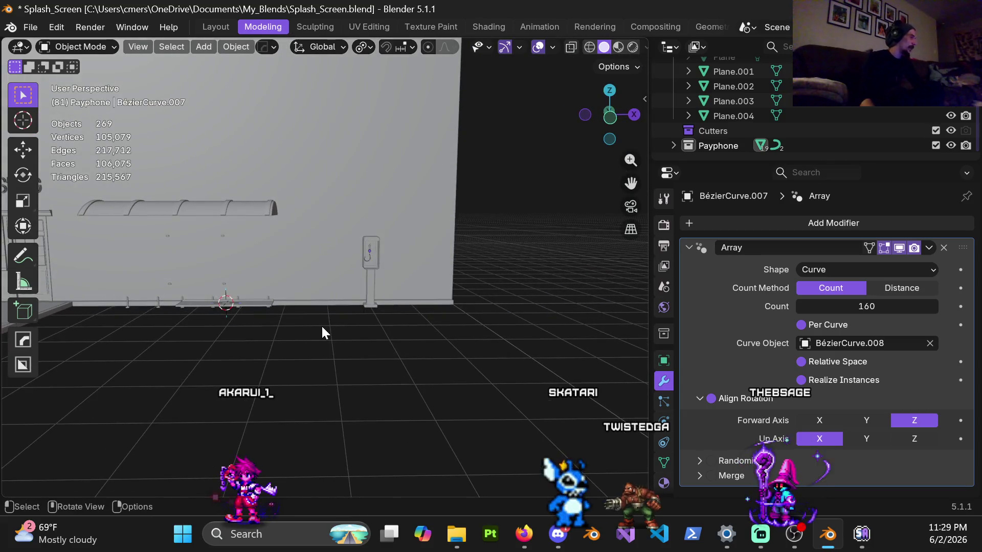
pyautogui.moveTo(322, 333); pyautogui.dragTo(301, 359, button='middle')
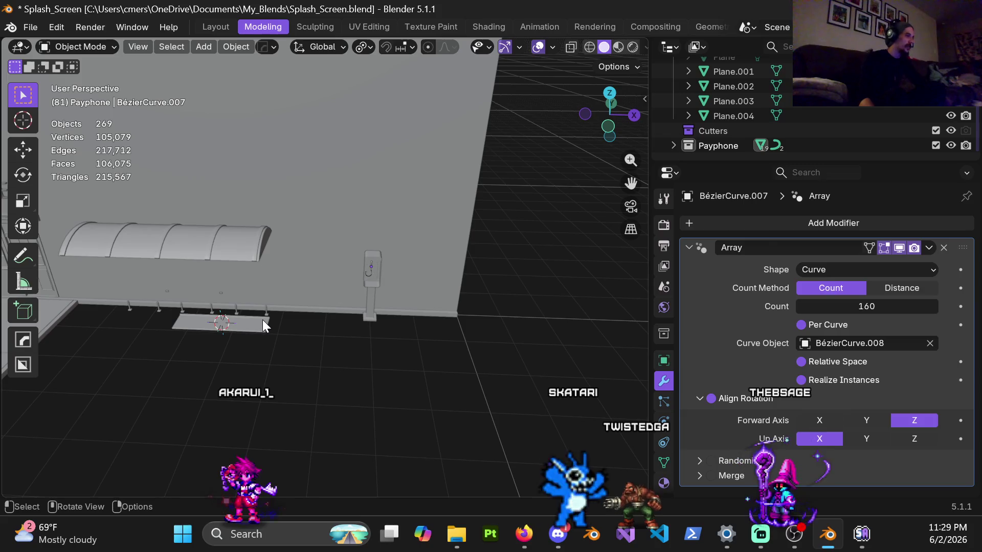
pyautogui.click(263, 320)
pyautogui.hotkey('ctrl', 'Tab')
# Switch Cube.001 into Edit Mode and zoom in from above on its strip-cut top.
pyautogui.click(377, 314)
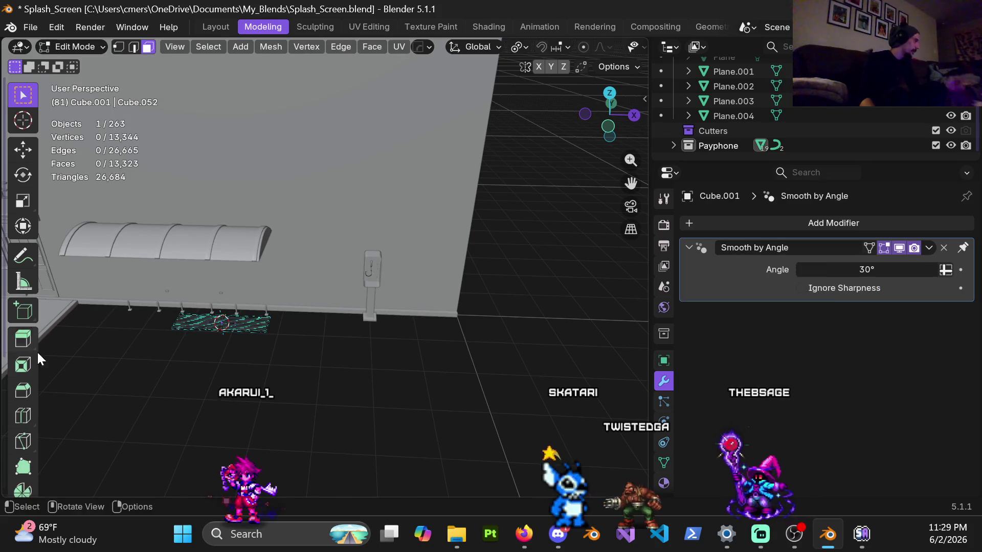
pyautogui.scroll(-3, 23, 404)
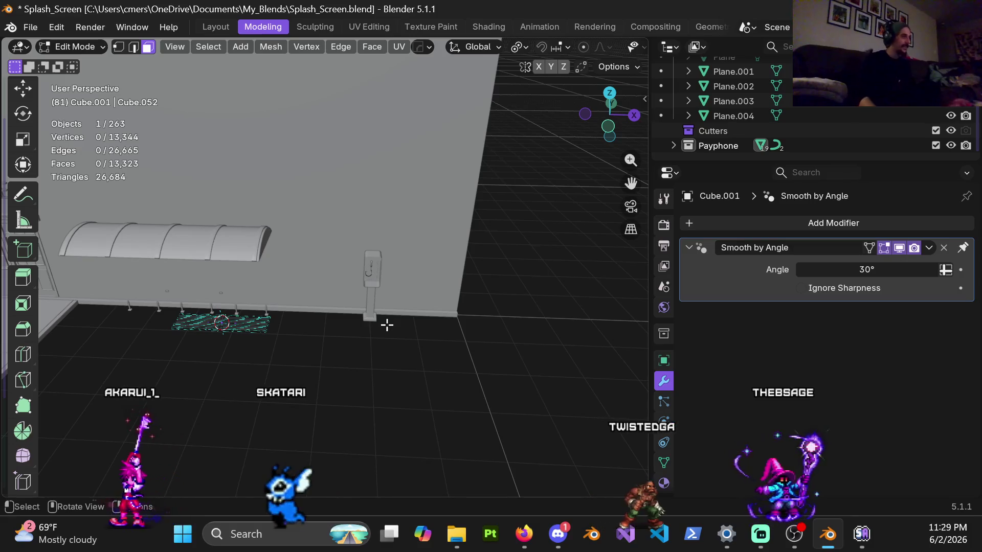
pyautogui.scroll(3, 260, 320)
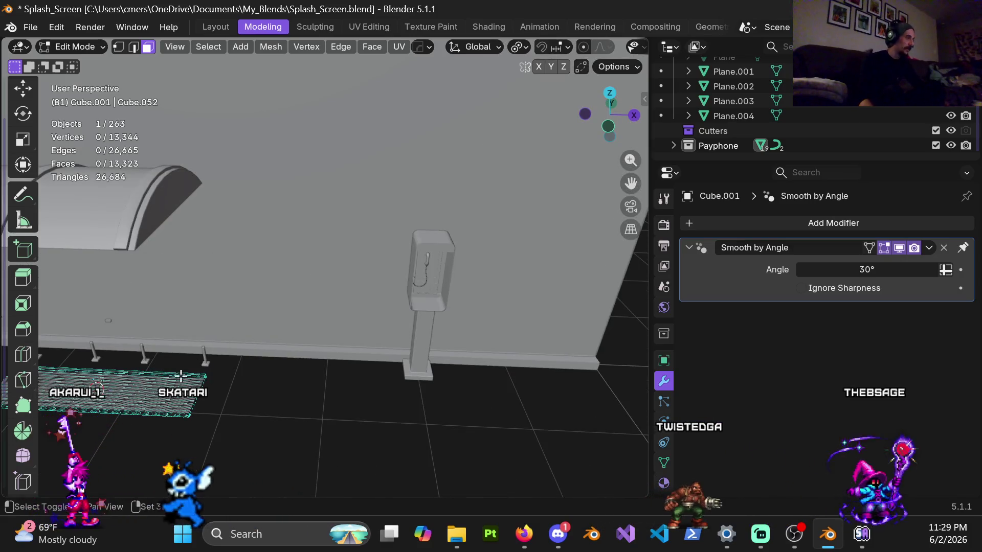
pyautogui.moveTo(256, 327); pyautogui.dragTo(339, 257, button='middle')
pyautogui.moveTo(225, 288)
pyautogui.mouseDown(button='middle')
pyautogui.moveTo(445, 274)
pyautogui.moveTo(267, 275)
pyautogui.moveTo(333, 259)
pyautogui.moveTo(276, 268)
pyautogui.mouseUp(button='middle')
pyautogui.scroll(4, 276, 268)
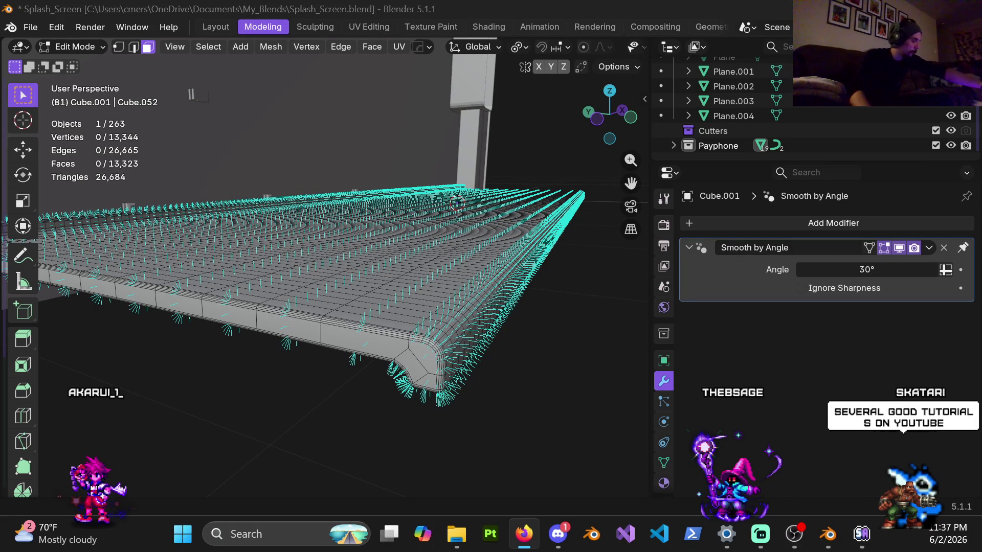
# Orbit in toward the slab's corner and begin circle-selecting faces along its side edge.
pyautogui.moveTo(343, 323)
pyautogui.mouseDown(button='middle')
pyautogui.moveTo(261, 344)
pyautogui.moveTo(322, 373)
pyautogui.moveTo(344, 285)
pyautogui.moveTo(358, 299)
pyautogui.mouseUp(button='middle')
pyautogui.scroll(5, 358, 299)
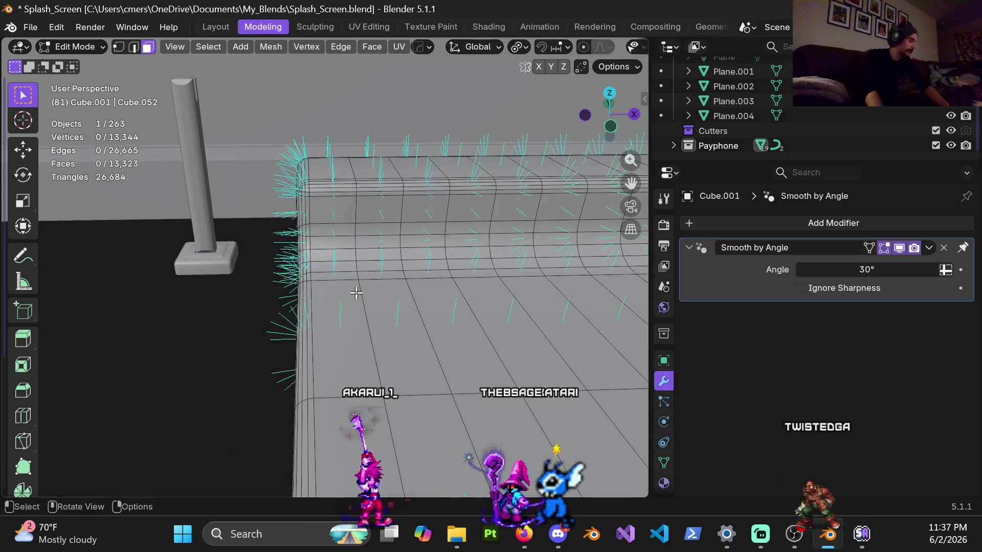
pyautogui.press('c')
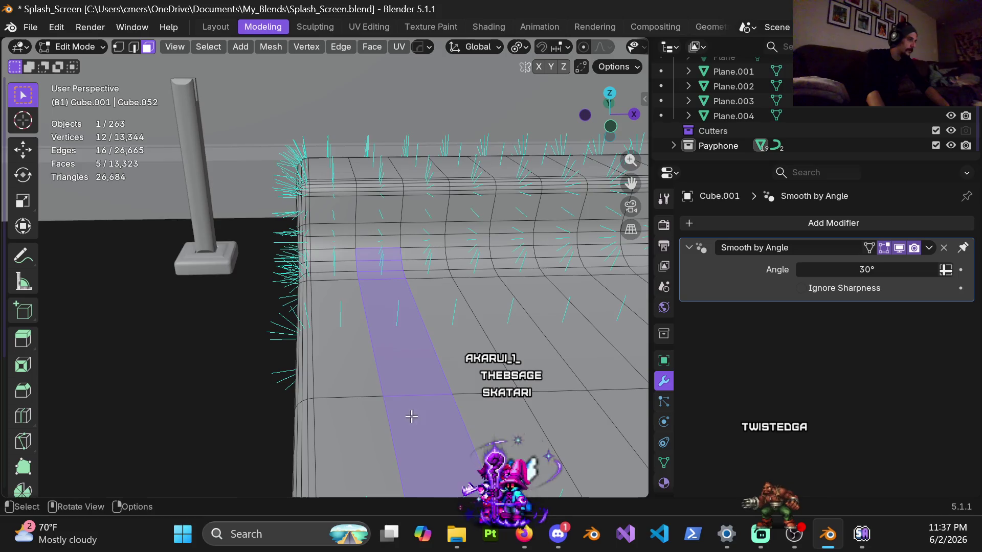
pyautogui.scroll(-4, 411, 417)
pyautogui.scroll(2, 334, 280)
pyautogui.press('c')
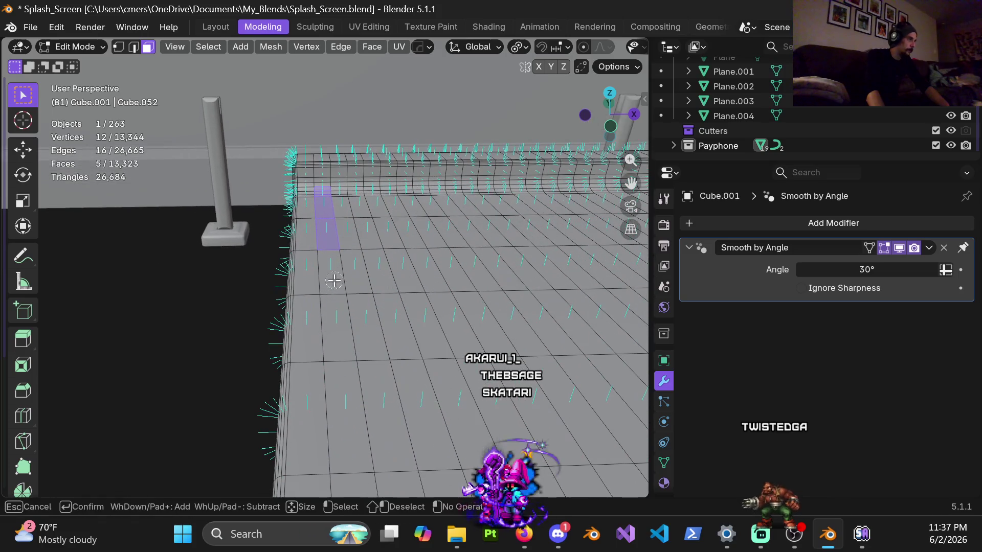
pyautogui.scroll(-3, 336, 299)
pyautogui.moveTo(335, 299)
pyautogui.mouseDown(button='middle')
pyautogui.moveTo(219, 293)
pyautogui.moveTo(348, 276)
pyautogui.moveTo(377, 285)
pyautogui.moveTo(345, 302)
pyautogui.moveTo(353, 260)
pyautogui.moveTo(486, 246)
pyautogui.moveTo(481, 292)
pyautogui.moveTo(496, 287)
pyautogui.moveTo(484, 304)
pyautogui.moveTo(486, 285)
pyautogui.moveTo(450, 328)
pyautogui.moveTo(388, 325)
pyautogui.mouseUp(button='middle')
pyautogui.scroll(3, 219, 293)
pyautogui.scroll(-2, 353, 260)
# Circle-select another face into the strip, then orbit and resume circle selecting.
pyautogui.press('c')
pyautogui.click(353, 363)
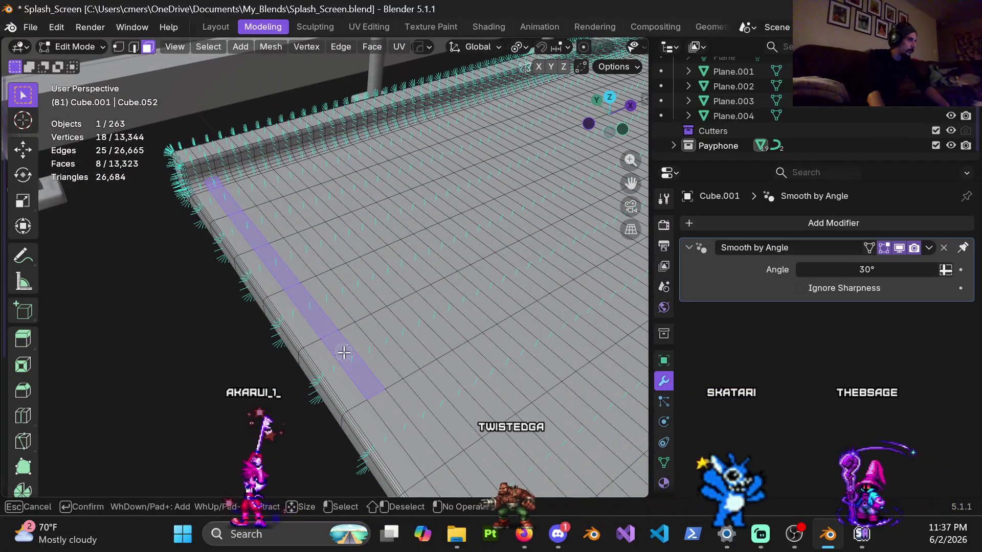
pyautogui.press('Escape')
pyautogui.moveTo(377, 269); pyautogui.dragTo(314, 271, button='middle')
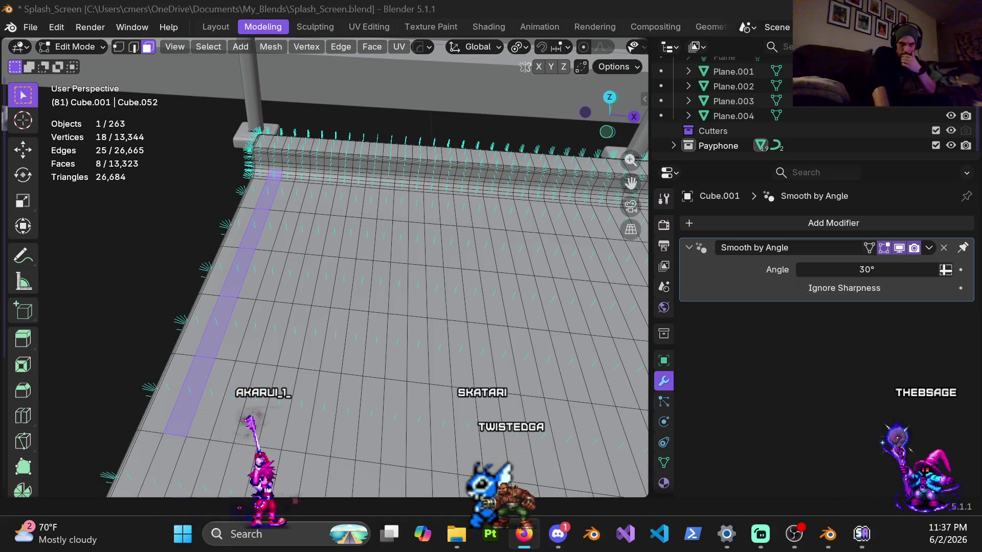
pyautogui.moveTo(275, 321)
pyautogui.mouseDown(button='middle')
pyautogui.moveTo(313, 252)
pyautogui.moveTo(327, 261)
pyautogui.mouseUp(button='middle')
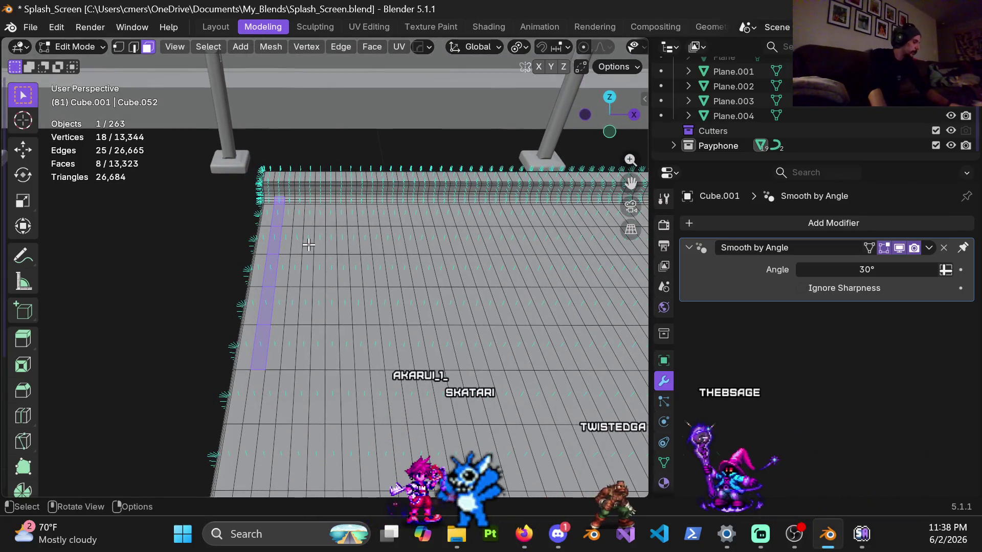
pyautogui.scroll(2, 307, 246)
pyautogui.press('c')
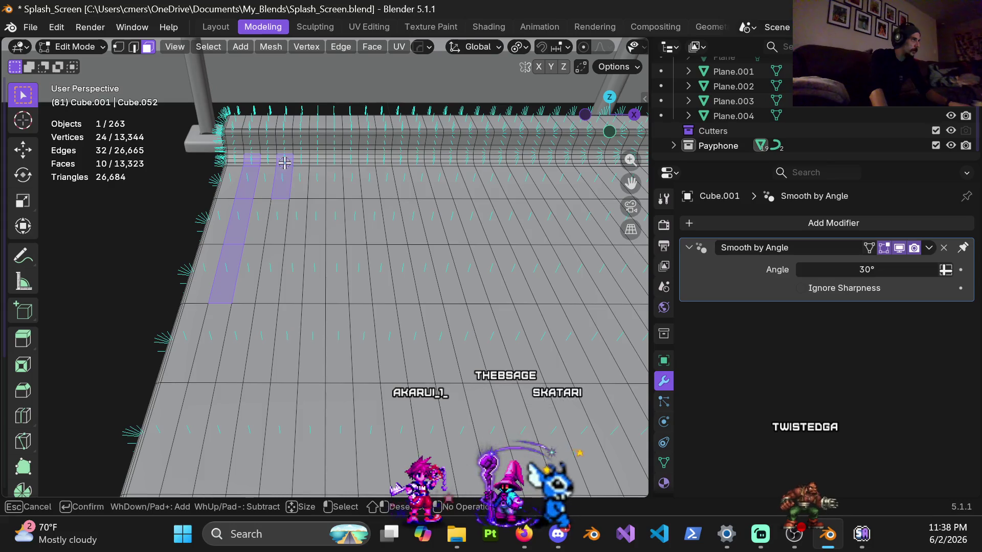
# Circle-select faces below the strip and a new parallel column up to the back edge.
pyautogui.moveTo(262, 347); pyautogui.dragTo(254, 399)
pyautogui.keyDown('shift'); pyautogui.click(253, 438); pyautogui.keyUp('shift')
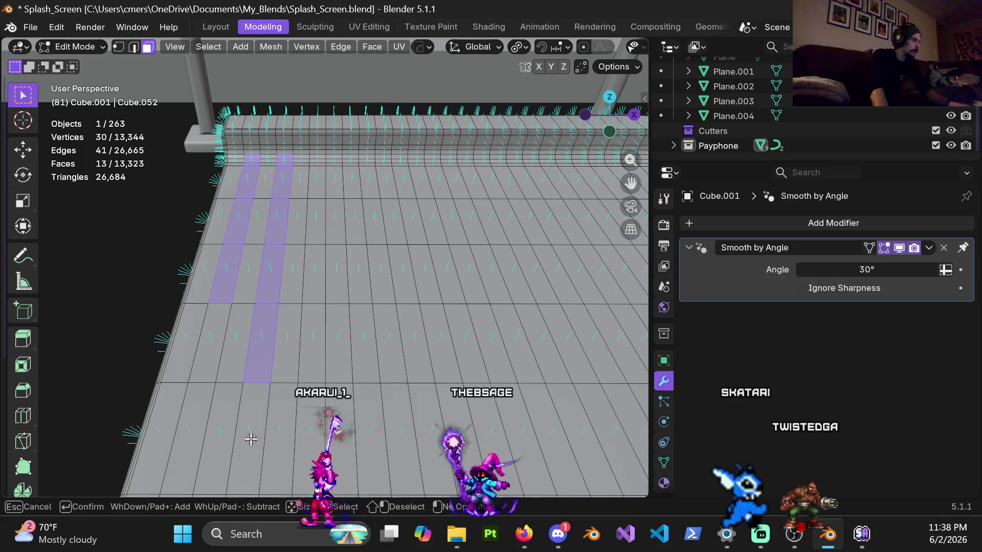
pyautogui.click(307, 409)
pyautogui.moveTo(307, 409); pyautogui.dragTo(317, 357)
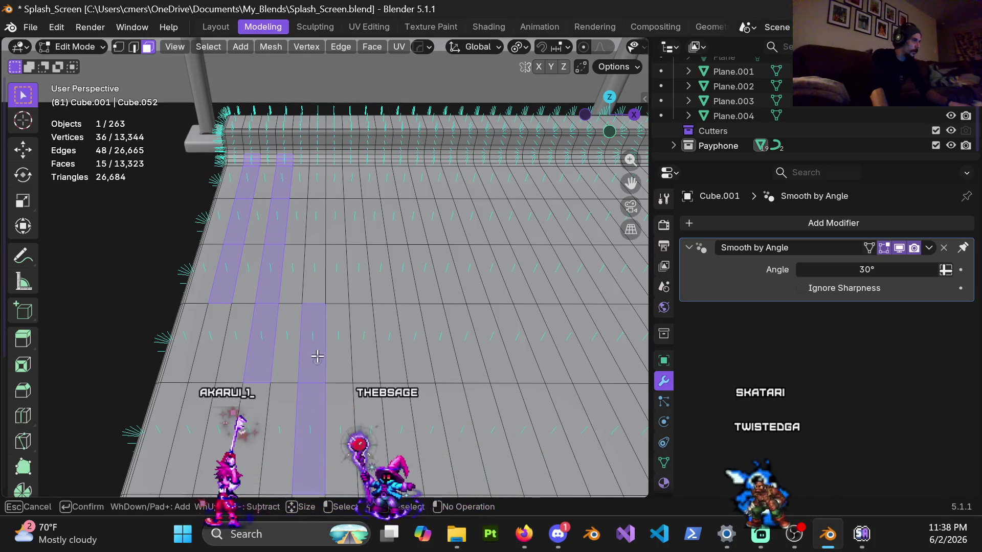
pyautogui.moveTo(312, 307)
pyautogui.mouseDown()
pyautogui.moveTo(318, 162)
pyautogui.moveTo(323, 205)
pyautogui.mouseUp()
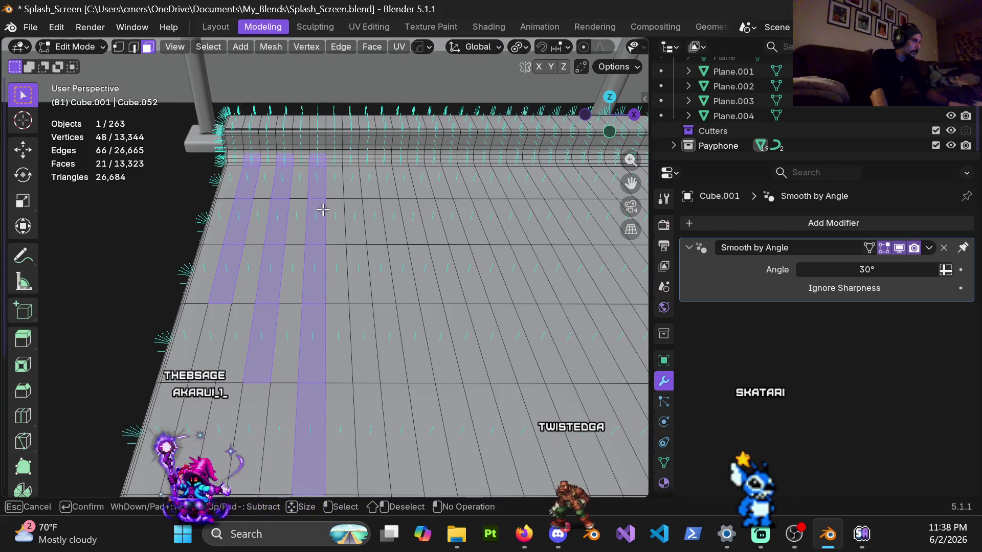
pyautogui.press('Escape')
# Orbit to an oblique view and add one more face to the side strip.
pyautogui.scroll(-3, 343, 219)
pyautogui.moveTo(343, 219)
pyautogui.mouseDown(button='middle')
pyautogui.moveTo(431, 247)
pyautogui.moveTo(437, 265)
pyautogui.moveTo(279, 264)
pyautogui.mouseUp(button='middle')
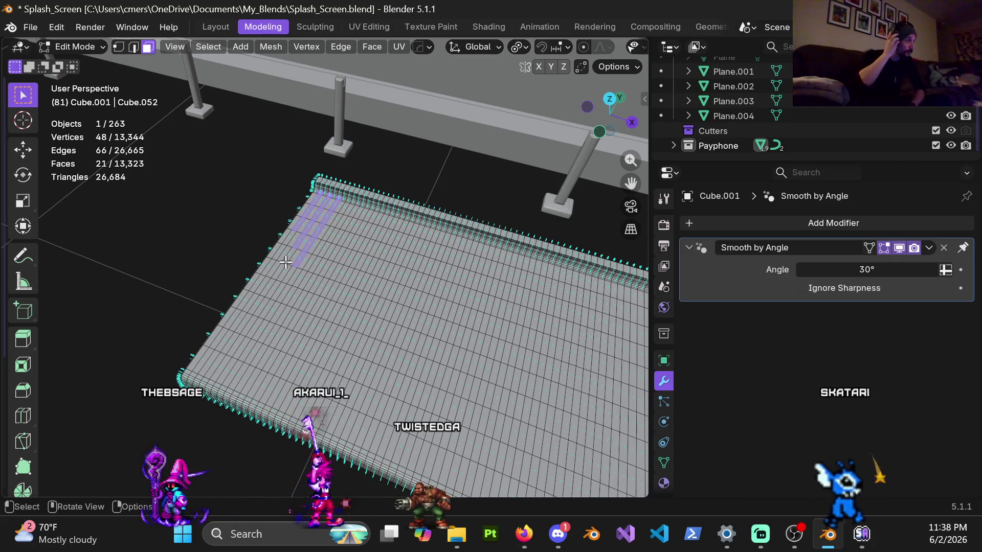
pyautogui.moveTo(285, 262)
pyautogui.mouseDown(button='middle')
pyautogui.moveTo(430, 275)
pyautogui.moveTo(501, 176)
pyautogui.moveTo(558, 149)
pyautogui.moveTo(248, 324)
pyautogui.moveTo(372, 269)
pyautogui.mouseUp(button='middle')
pyautogui.scroll(6, 372, 269)
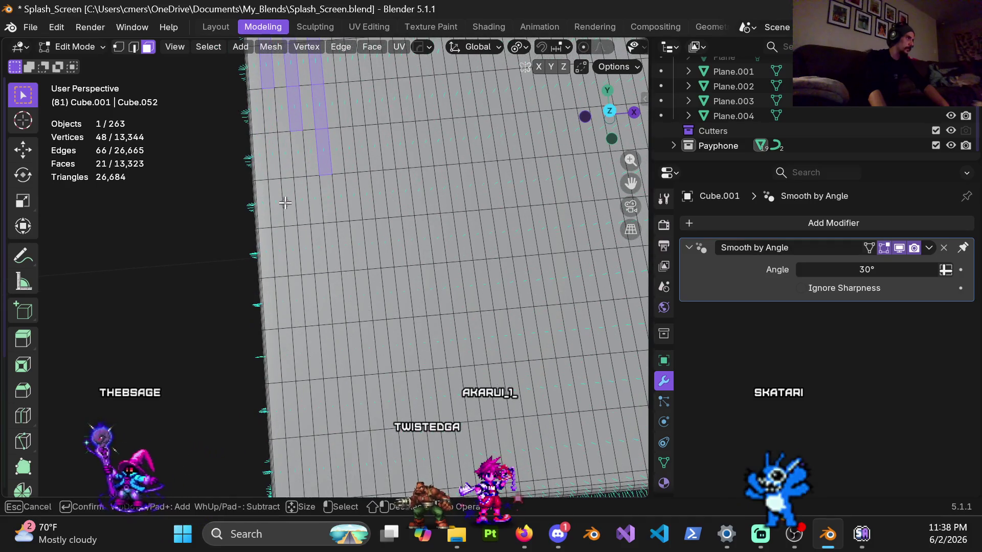
pyautogui.moveTo(281, 237); pyautogui.dragTo(285, 291)
pyautogui.press('Escape')
# Extend the side strip three faces further down, then orbit to view the slab edge-on.
pyautogui.moveTo(296, 267)
pyautogui.mouseDown(button='middle')
pyautogui.moveTo(298, 367)
pyautogui.moveTo(254, 254)
pyautogui.mouseUp(button='middle')
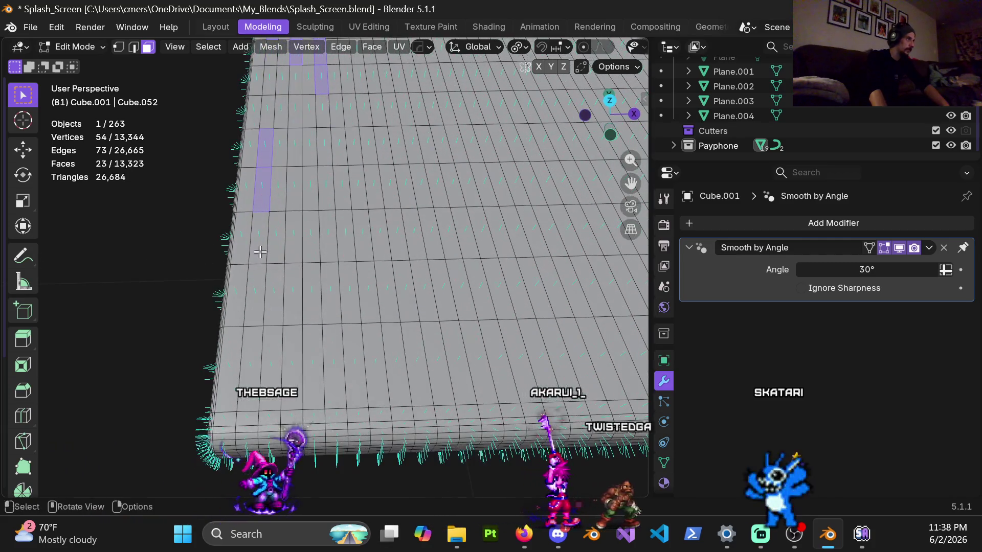
pyautogui.press('c')
pyautogui.moveTo(255, 255); pyautogui.dragTo(255, 347)
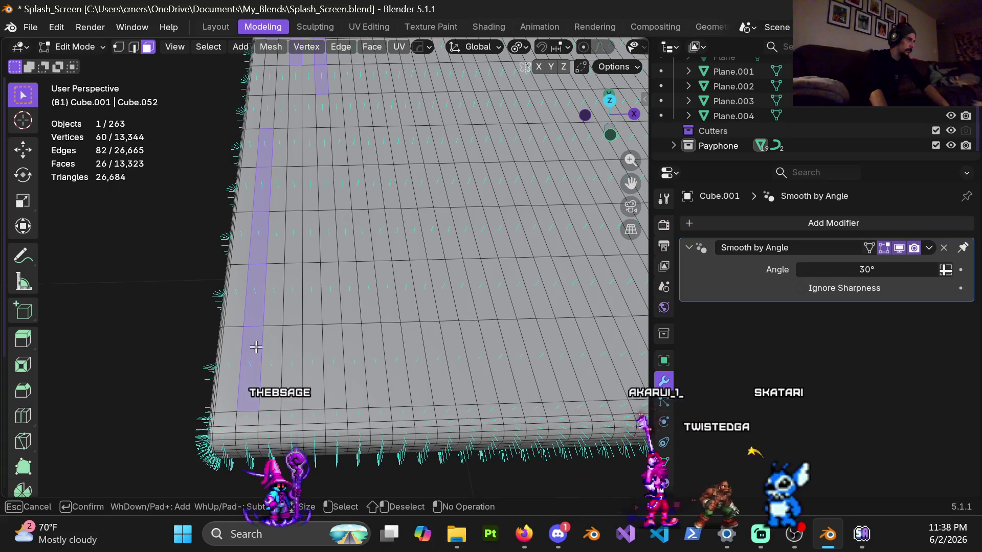
pyautogui.press('Escape')
pyautogui.moveTo(294, 235)
pyautogui.mouseDown(button='middle')
pyautogui.moveTo(440, 210)
pyautogui.moveTo(471, 174)
pyautogui.moveTo(475, 245)
pyautogui.mouseUp(button='middle')
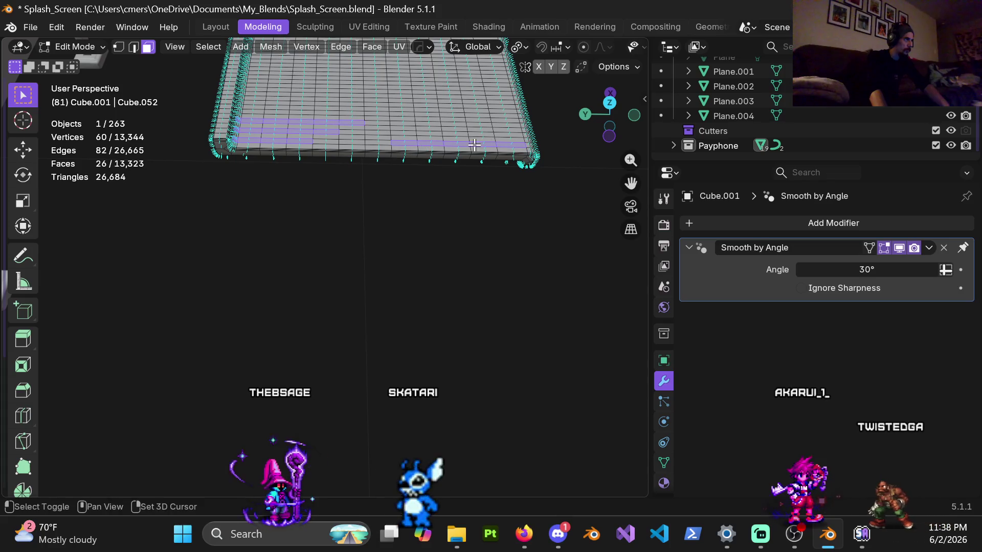
pyautogui.moveTo(508, 148)
pyautogui.mouseDown(button='middle')
pyautogui.moveTo(235, 140)
pyautogui.moveTo(254, 263)
pyautogui.moveTo(264, 185)
pyautogui.moveTo(285, 219)
pyautogui.moveTo(219, 301)
pyautogui.moveTo(306, 274)
pyautogui.moveTo(240, 169)
pyautogui.moveTo(217, 152)
pyautogui.mouseUp(button='middle')
# Circle-select faces at the slab's rounded front corner, remove a stray face, and orbit back out.
pyautogui.scroll(3, 307, 204)
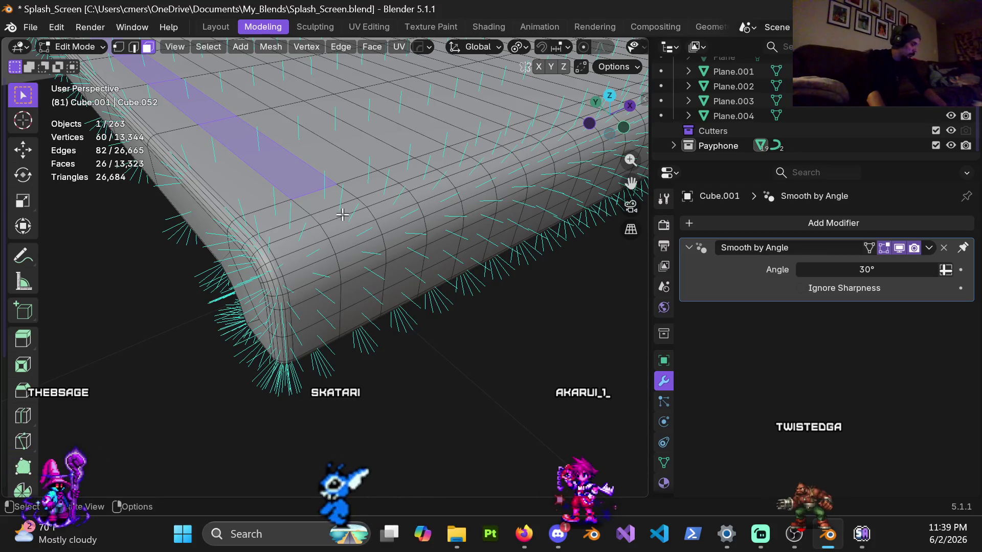
pyautogui.press('c')
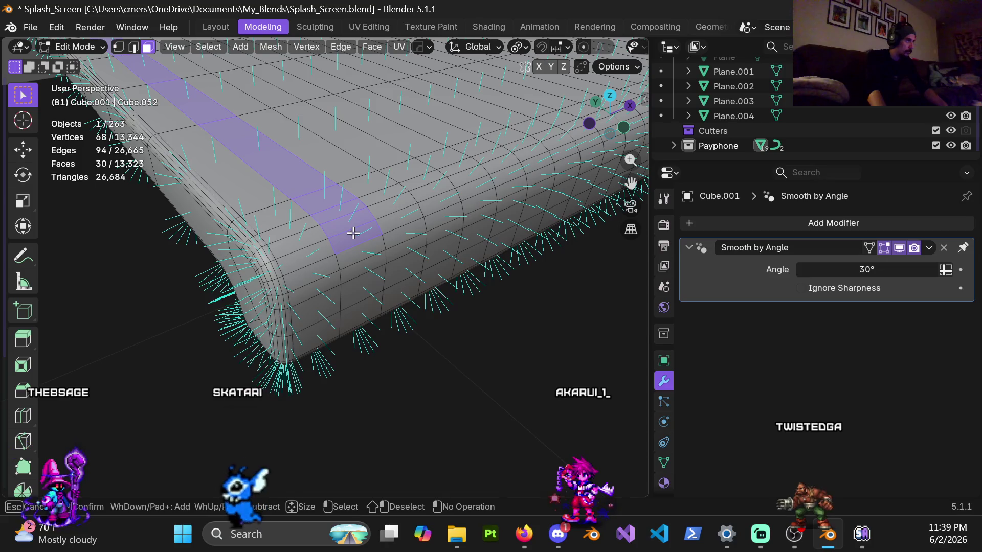
pyautogui.press('Escape')
pyautogui.keyDown('shift'); pyautogui.click(350, 235); pyautogui.keyUp('shift')
pyautogui.moveTo(350, 236); pyautogui.dragTo(414, 214, button='middle')
pyautogui.scroll(4, 414, 213)
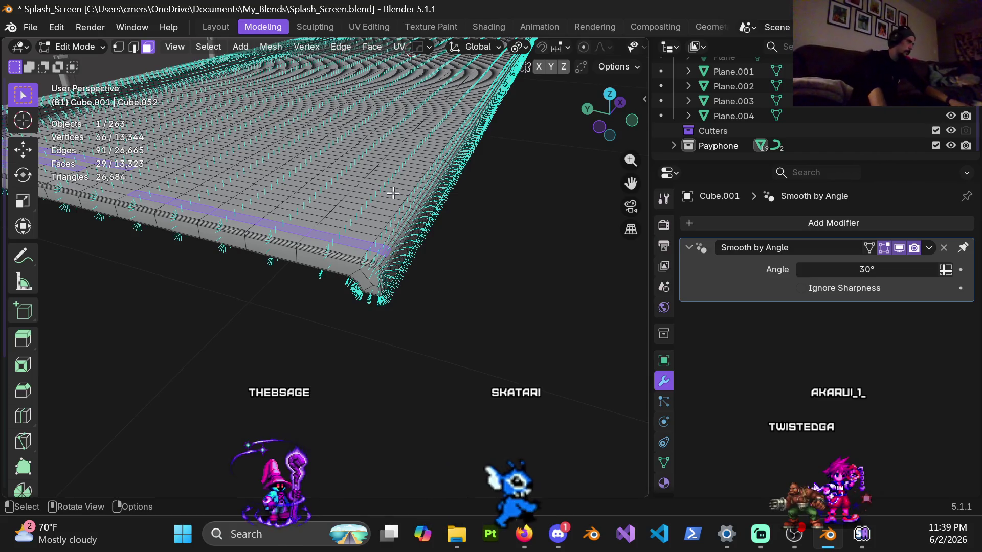
# Shift the third strip over one column by brush-selecting faces in the next column.
pyautogui.scroll(-3, 404, 205)
pyautogui.scroll(4, 392, 233)
pyautogui.moveTo(392, 232)
pyautogui.mouseDown(button='middle')
pyautogui.moveTo(349, 225)
pyautogui.moveTo(357, 314)
pyautogui.mouseUp(button='middle')
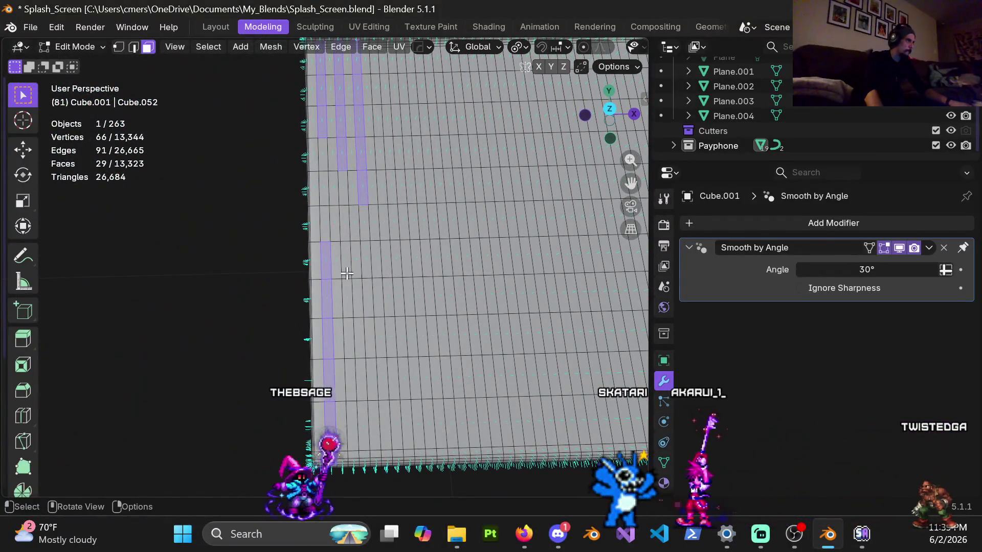
pyautogui.moveTo(358, 177); pyautogui.dragTo(337, 206, button='middle')
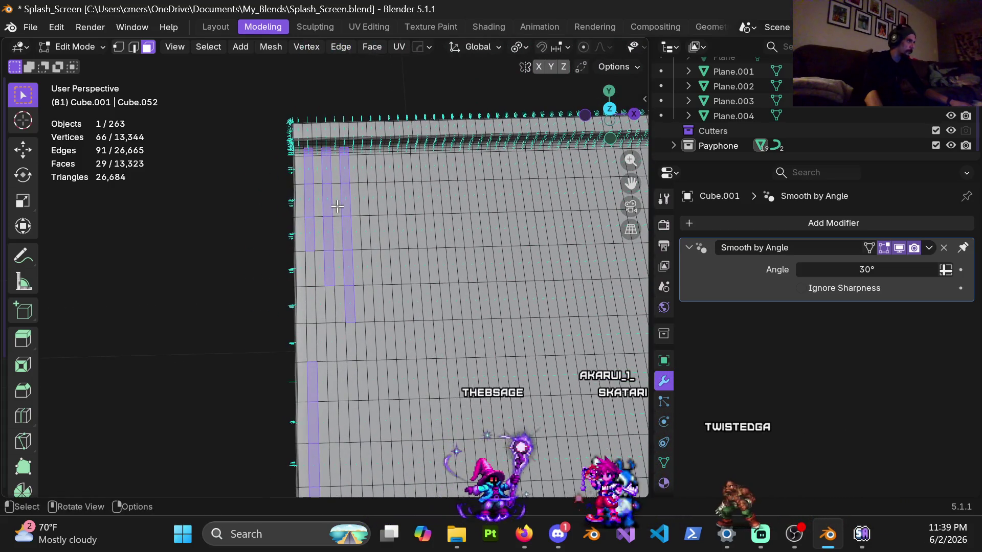
pyautogui.scroll(4, 338, 206)
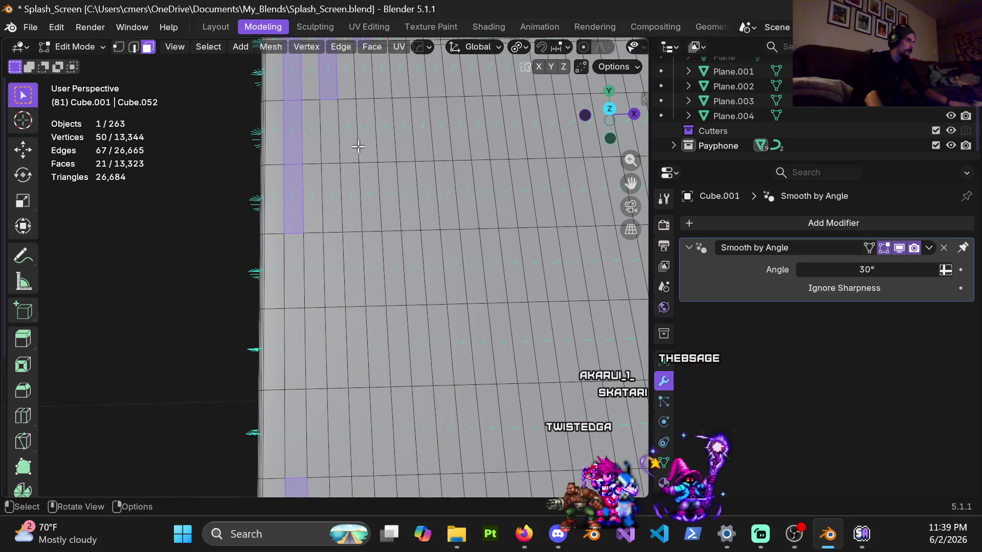
pyautogui.keyDown('shift'); pyautogui.moveTo(357, 147); pyautogui.dragTo(343, 311, button='middle'); pyautogui.keyUp('shift')
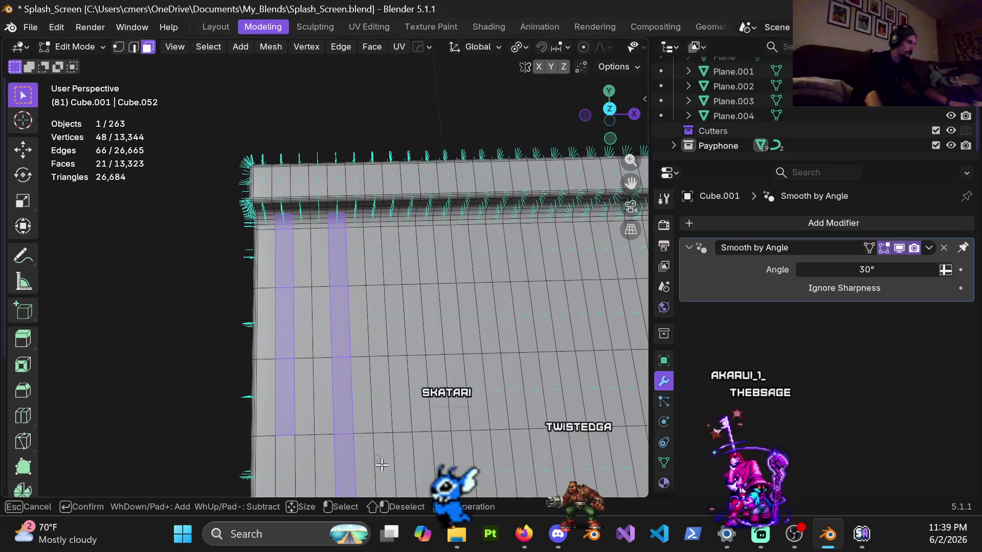
pyautogui.moveTo(379, 298)
pyautogui.mouseDown(button='middle')
pyautogui.moveTo(373, 373)
pyautogui.moveTo(388, 472)
pyautogui.mouseUp(button='middle')
pyautogui.moveTo(406, 471); pyautogui.dragTo(390, 222)
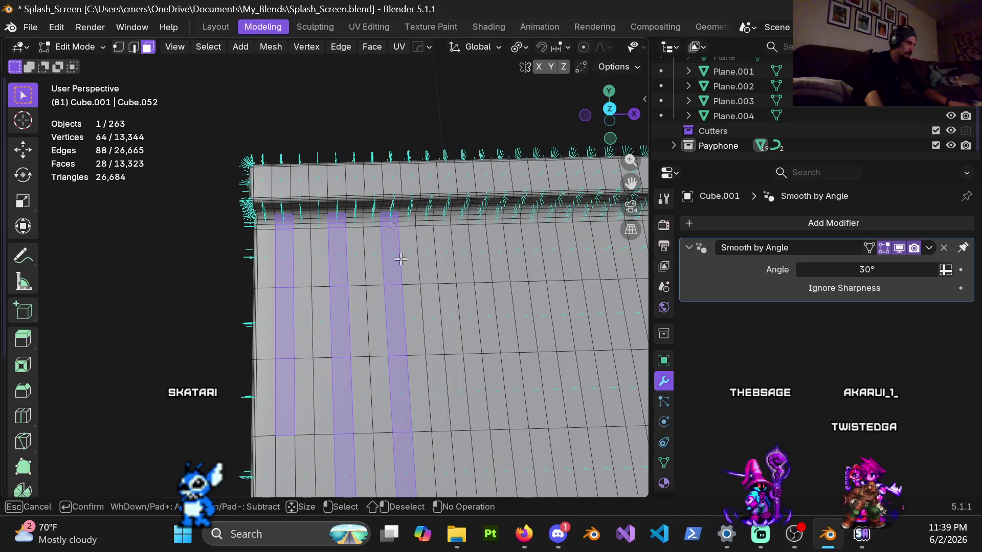
# Extend the middle strip's face selection down to the slab's front edge.
pyautogui.rightClick(450, 334)
pyautogui.moveTo(450, 334); pyautogui.dragTo(394, 216, button='middle')
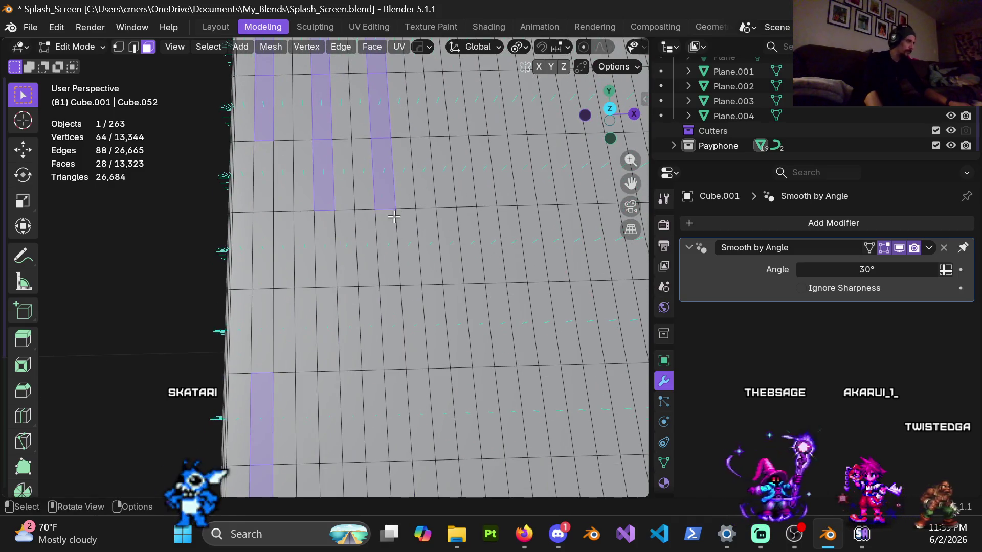
pyautogui.rightClick(391, 251)
pyautogui.moveTo(392, 251); pyautogui.dragTo(348, 274, button='middle')
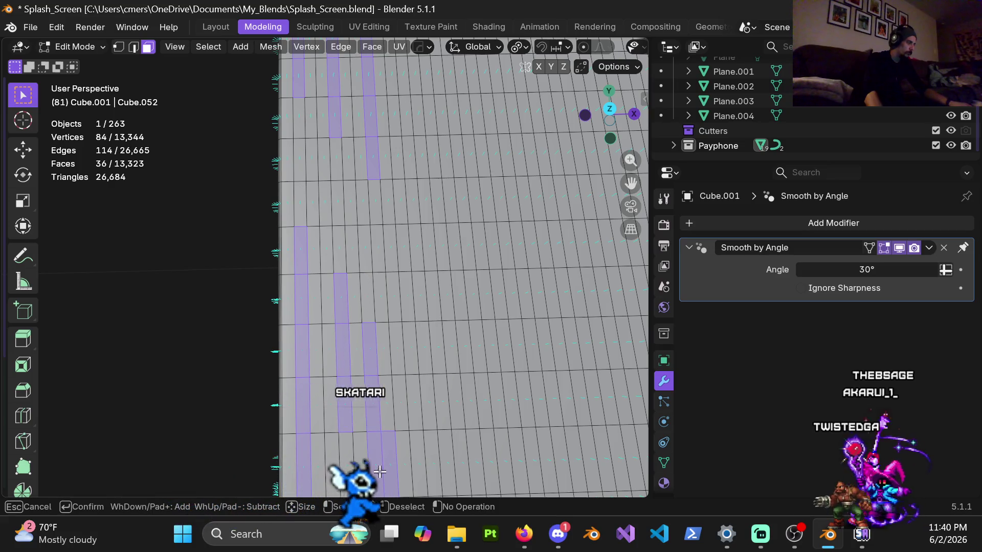
pyautogui.moveTo(394, 464)
pyautogui.keyDown('shift'); pyautogui.mouseDown(button='middle')
pyautogui.moveTo(373, 291)
pyautogui.moveTo(364, 371)
pyautogui.mouseUp(button='middle'); pyautogui.keyUp('shift')
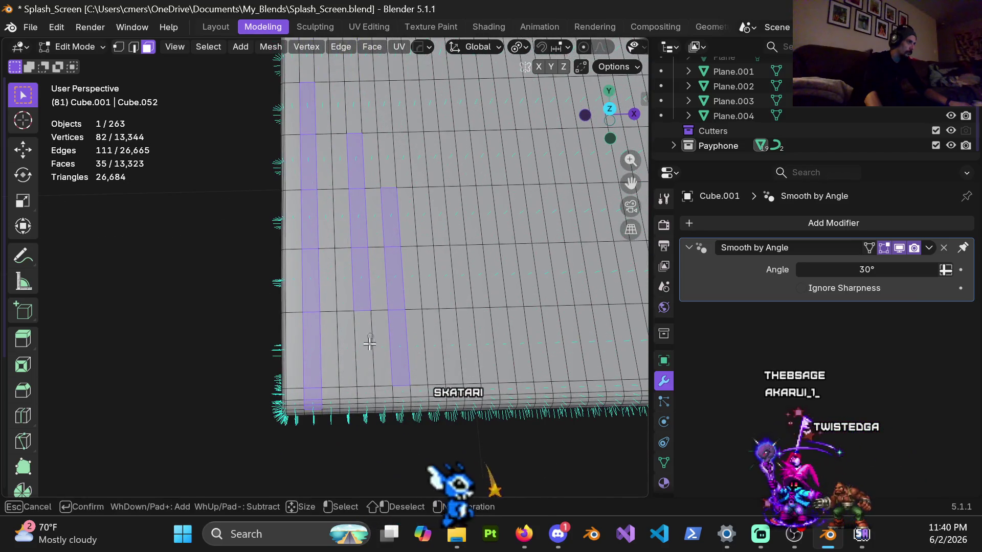
pyautogui.moveTo(363, 371)
pyautogui.mouseDown()
pyautogui.moveTo(367, 398)
pyautogui.moveTo(399, 396)
pyautogui.mouseUp()
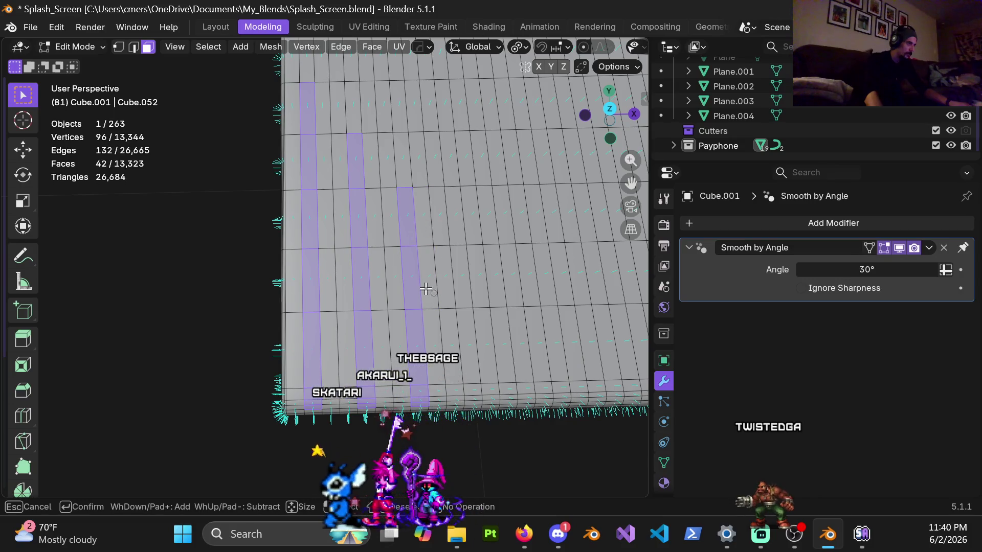
# Delete the 42 selected purple strip faces, leaving open gaps in the slab top.
pyautogui.moveTo(462, 361)
pyautogui.mouseDown(button='middle')
pyautogui.moveTo(431, 333)
pyautogui.moveTo(379, 226)
pyautogui.moveTo(406, 221)
pyautogui.moveTo(454, 314)
pyautogui.moveTo(428, 266)
pyautogui.moveTo(442, 302)
pyautogui.moveTo(444, 278)
pyautogui.mouseUp(button='middle')
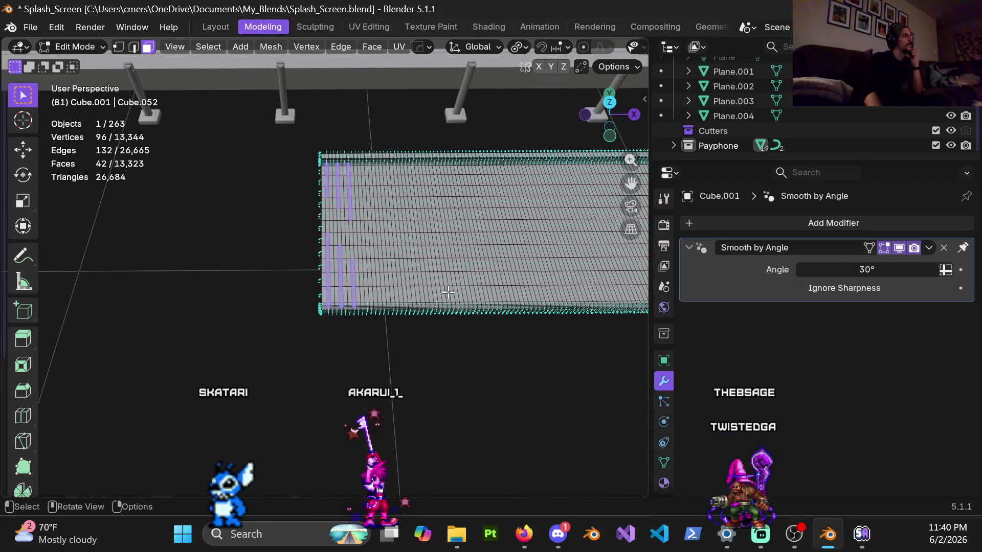
pyautogui.moveTo(454, 244); pyautogui.dragTo(454, 285, button='middle')
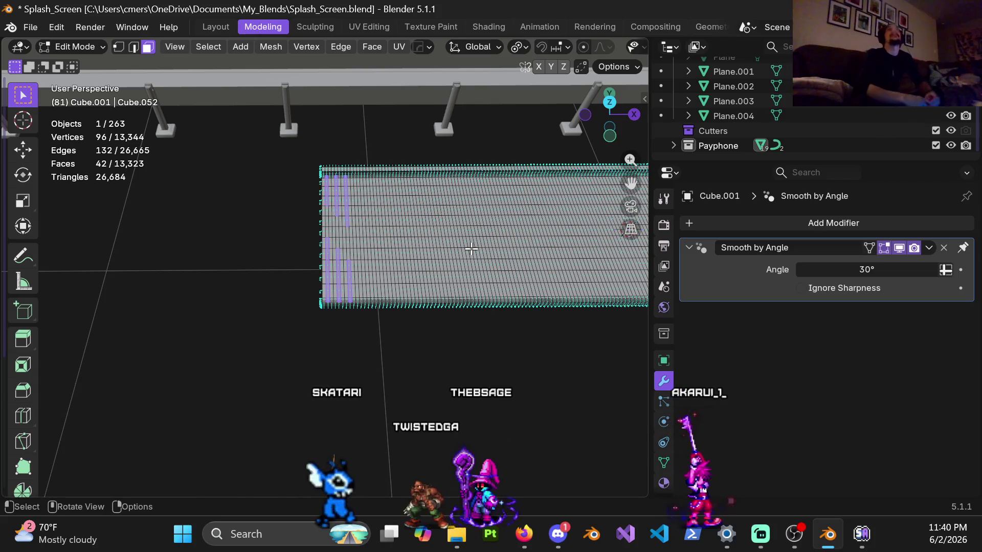
pyautogui.moveTo(418, 228); pyautogui.dragTo(302, 231, button='middle')
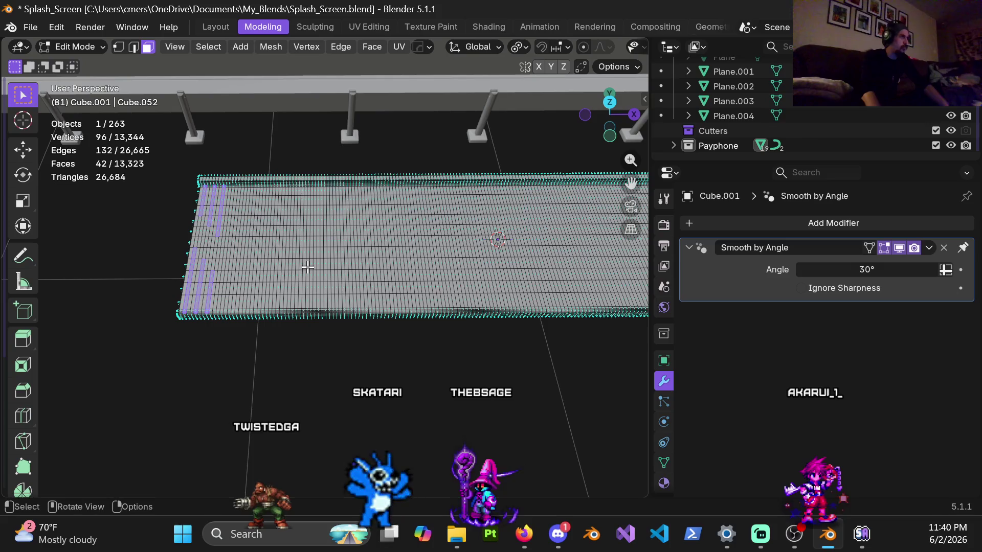
pyautogui.moveTo(308, 267)
pyautogui.mouseDown(button='middle')
pyautogui.moveTo(298, 259)
pyautogui.moveTo(419, 192)
pyautogui.moveTo(357, 280)
pyautogui.moveTo(360, 248)
pyautogui.moveTo(459, 203)
pyautogui.moveTo(506, 246)
pyautogui.moveTo(462, 213)
pyautogui.moveTo(464, 174)
pyautogui.moveTo(410, 305)
pyautogui.moveTo(421, 360)
pyautogui.moveTo(460, 205)
pyautogui.moveTo(449, 167)
pyautogui.moveTo(397, 314)
pyautogui.moveTo(304, 308)
pyautogui.moveTo(427, 240)
pyautogui.moveTo(320, 263)
pyautogui.moveTo(305, 241)
pyautogui.mouseUp(button='middle')
pyautogui.moveTo(389, 233)
pyautogui.mouseDown(button='middle')
pyautogui.moveTo(394, 317)
pyautogui.moveTo(355, 321)
pyautogui.mouseUp(button='middle')
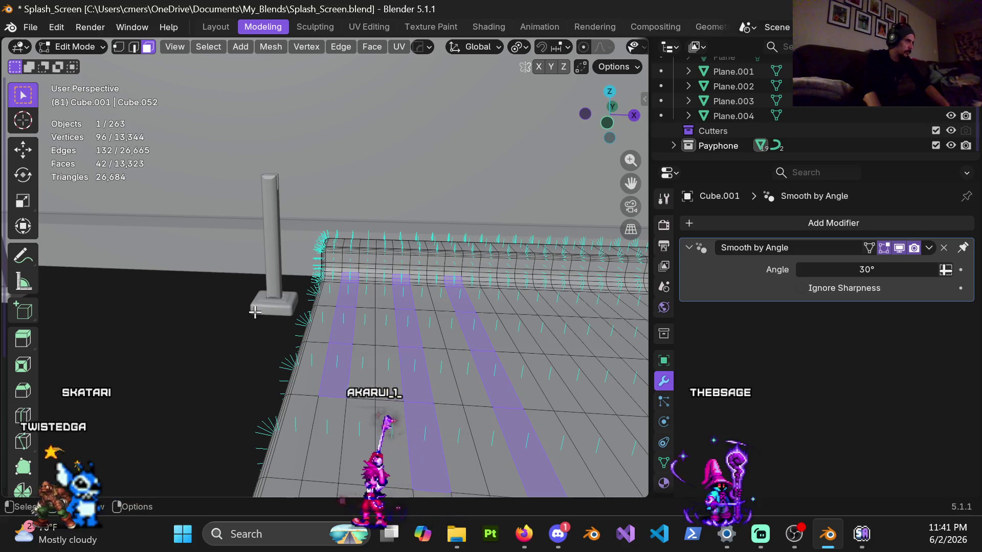
pyautogui.click(280, 326)
pyautogui.moveTo(410, 324)
pyautogui.mouseDown(button='middle')
pyautogui.moveTo(422, 358)
pyautogui.moveTo(474, 381)
pyautogui.moveTo(483, 332)
pyautogui.moveTo(390, 333)
pyautogui.moveTo(424, 335)
pyautogui.moveTo(407, 351)
pyautogui.moveTo(437, 385)
pyautogui.moveTo(473, 333)
pyautogui.moveTo(530, 296)
pyautogui.moveTo(502, 248)
pyautogui.moveTo(420, 350)
pyautogui.moveTo(434, 317)
pyautogui.moveTo(432, 241)
pyautogui.moveTo(440, 285)
pyautogui.moveTo(402, 390)
pyautogui.moveTo(473, 246)
pyautogui.moveTo(350, 306)
pyautogui.moveTo(344, 394)
pyautogui.moveTo(348, 344)
pyautogui.moveTo(333, 339)
pyautogui.moveTo(286, 374)
pyautogui.mouseUp(button='middle')
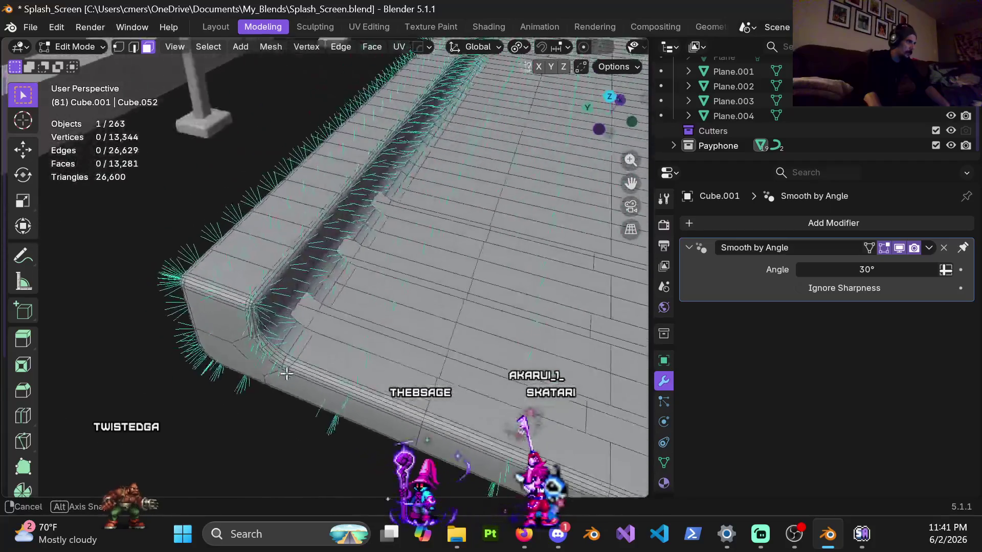
pyautogui.moveTo(369, 302); pyautogui.dragTo(341, 384, button='middle')
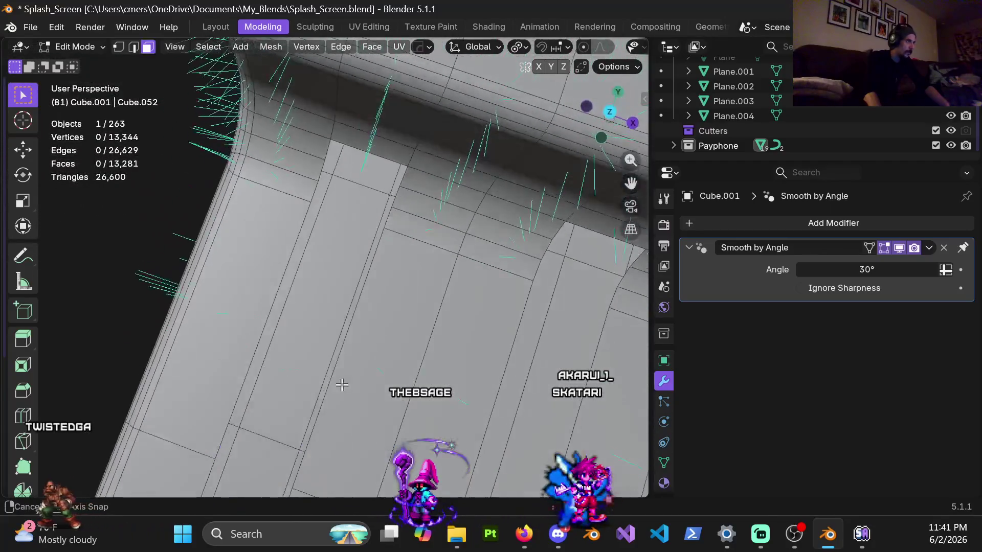
pyautogui.moveTo(383, 326)
pyautogui.mouseDown(button='middle')
pyautogui.moveTo(403, 338)
pyautogui.moveTo(436, 309)
pyautogui.moveTo(421, 321)
pyautogui.moveTo(433, 386)
pyautogui.moveTo(348, 302)
pyautogui.mouseUp(button='middle')
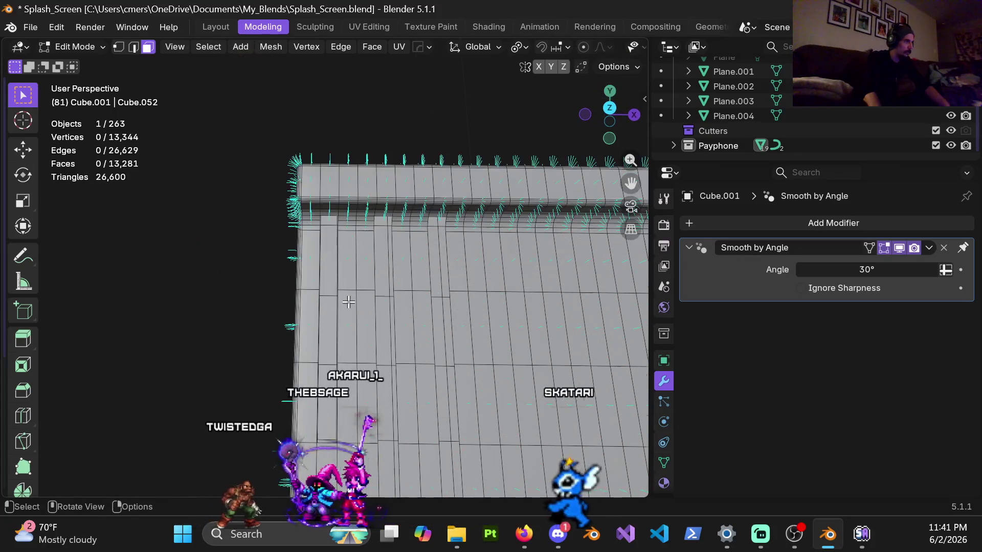
pyautogui.scroll(3, 346, 270)
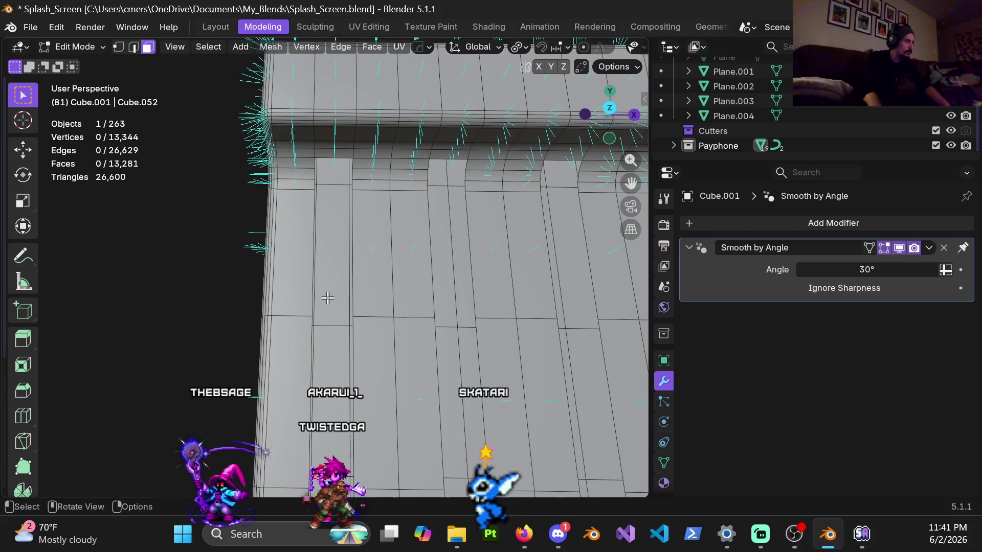
# Delete the selected gap face with Only Edges & Faces, then undo that deletion.
pyautogui.press('x')
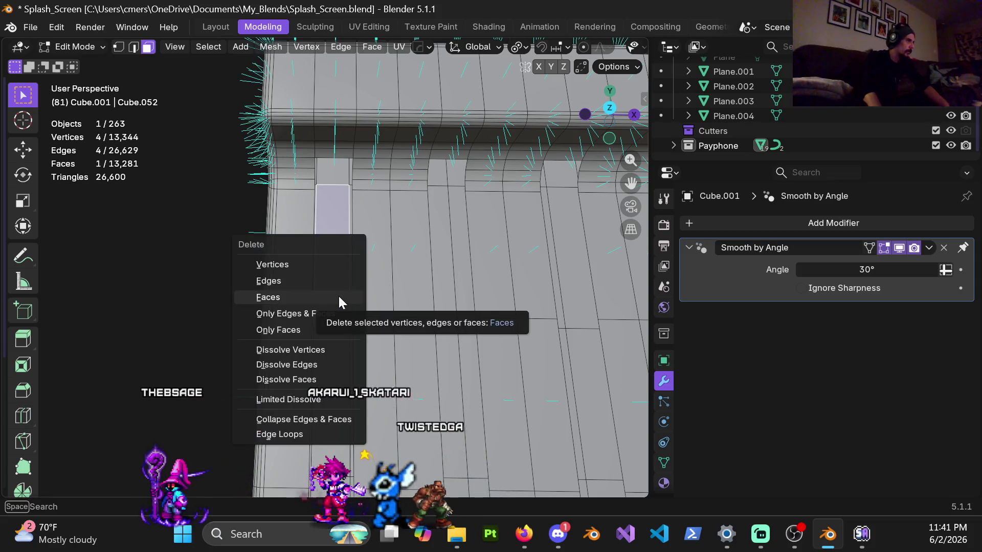
pyautogui.click(339, 295)
pyautogui.click(335, 384)
pyautogui.scroll(-3, 343, 384)
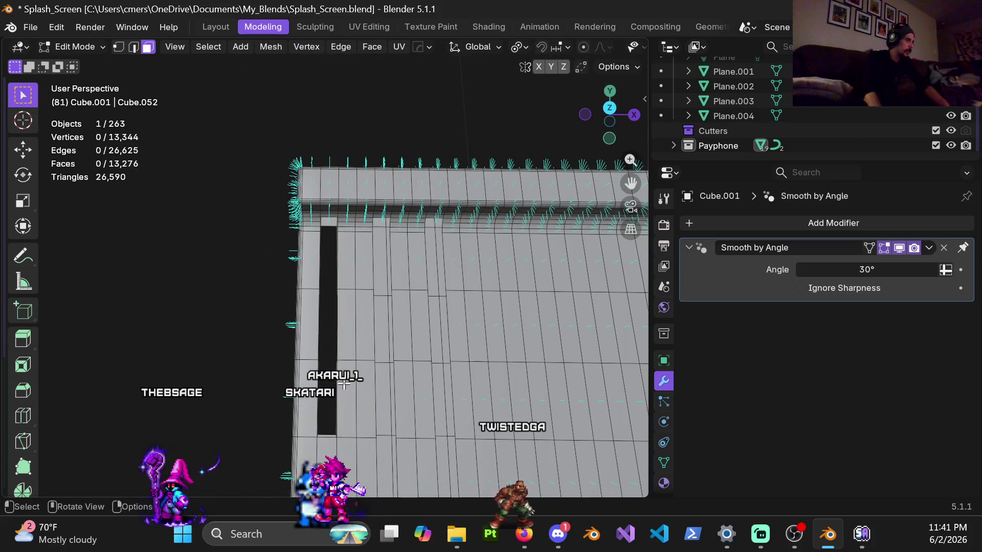
pyautogui.moveTo(337, 381)
pyautogui.mouseDown(button='middle')
pyautogui.moveTo(401, 247)
pyautogui.moveTo(301, 297)
pyautogui.mouseUp(button='middle')
pyautogui.hotkey('ctrl', 'z')
# Delete two more faces along the strip to lengthen the hole, then switch to vertex select.
pyautogui.press('x')
pyautogui.click(265, 275)
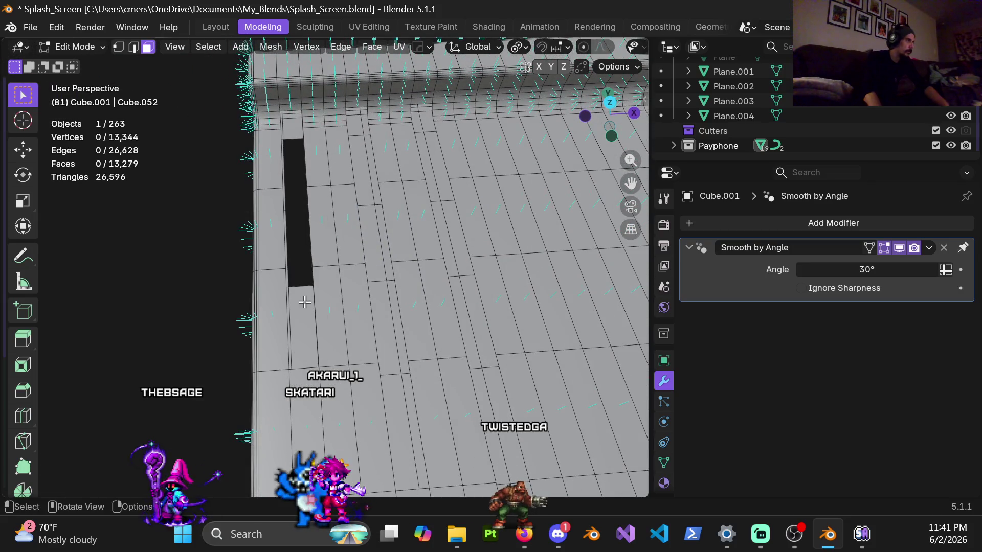
pyautogui.press('x')
pyautogui.click(302, 308)
pyautogui.moveTo(346, 329)
pyautogui.mouseDown(button='middle')
pyautogui.moveTo(400, 234)
pyautogui.moveTo(409, 267)
pyautogui.moveTo(391, 278)
pyautogui.moveTo(340, 269)
pyautogui.moveTo(352, 309)
pyautogui.moveTo(284, 248)
pyautogui.moveTo(259, 361)
pyautogui.mouseUp(button='middle')
pyautogui.press('1')
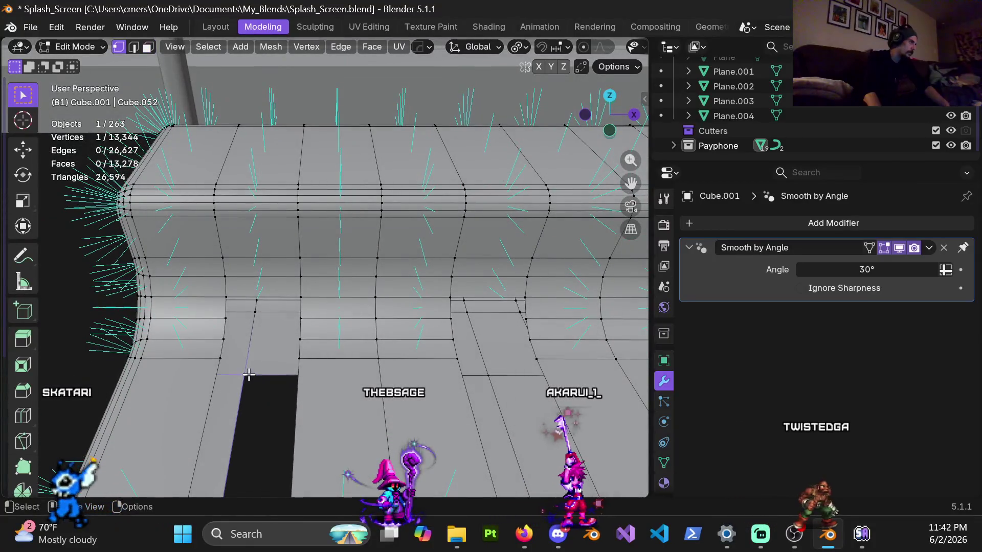
# Select four boundary vertices at the gap's end and fill them with a new face.
pyautogui.keyDown('shift'); pyautogui.click(301, 296); pyautogui.keyUp('shift')
pyautogui.moveTo(300, 296); pyautogui.dragTo(295, 372, button='middle')
pyautogui.moveTo(312, 289); pyautogui.dragTo(191, 329, button='middle')
pyautogui.moveTo(169, 361)
pyautogui.mouseDown(button='middle')
pyautogui.moveTo(258, 302)
pyautogui.moveTo(296, 329)
pyautogui.moveTo(311, 317)
pyautogui.moveTo(280, 282)
pyautogui.moveTo(212, 332)
pyautogui.moveTo(309, 305)
pyautogui.moveTo(250, 313)
pyautogui.moveTo(270, 279)
pyautogui.mouseUp(button='middle')
pyautogui.scroll(5, 287, 281)
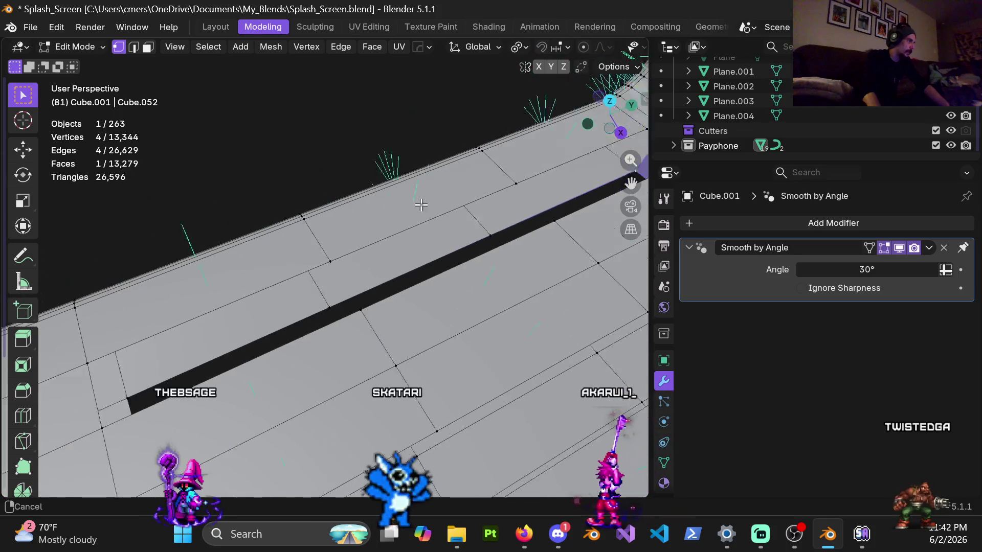
pyautogui.moveTo(371, 240)
pyautogui.mouseDown(button='middle')
pyautogui.moveTo(247, 255)
pyautogui.moveTo(324, 283)
pyautogui.moveTo(277, 433)
pyautogui.moveTo(267, 351)
pyautogui.mouseUp(button='middle')
pyautogui.moveTo(246, 306); pyautogui.dragTo(338, 271, button='middle')
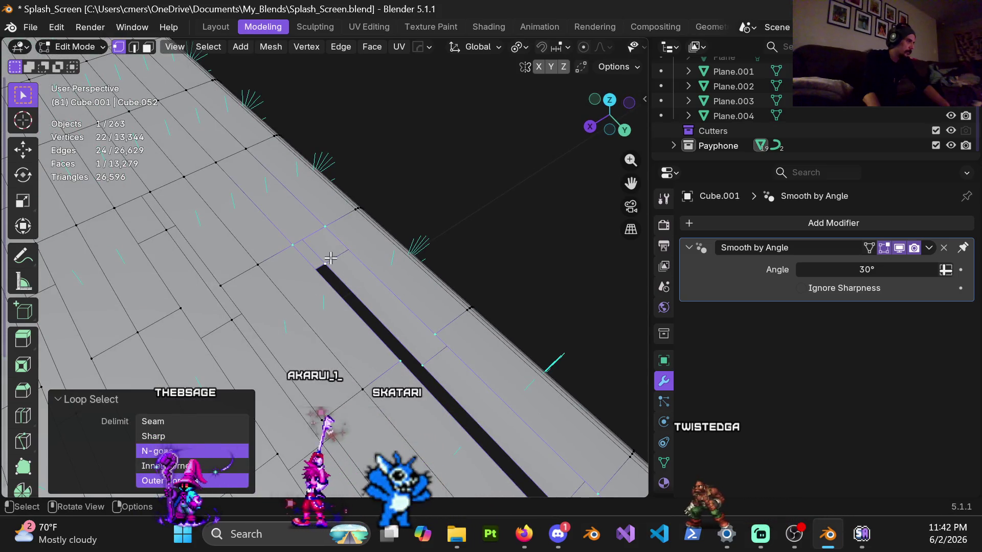
pyautogui.moveTo(346, 266); pyautogui.dragTo(290, 211, button='middle')
pyautogui.press('f')
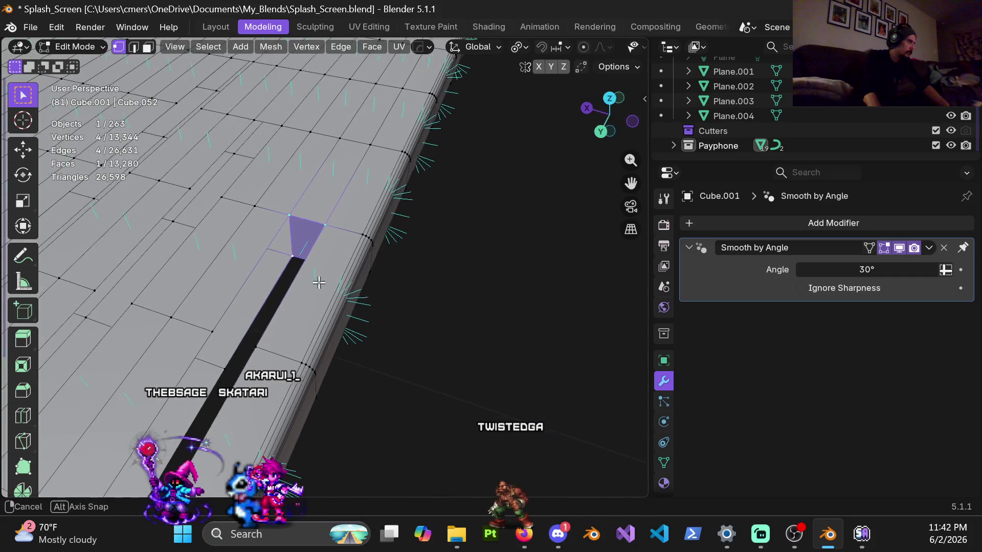
pyautogui.moveTo(320, 280); pyautogui.dragTo(425, 276, button='middle')
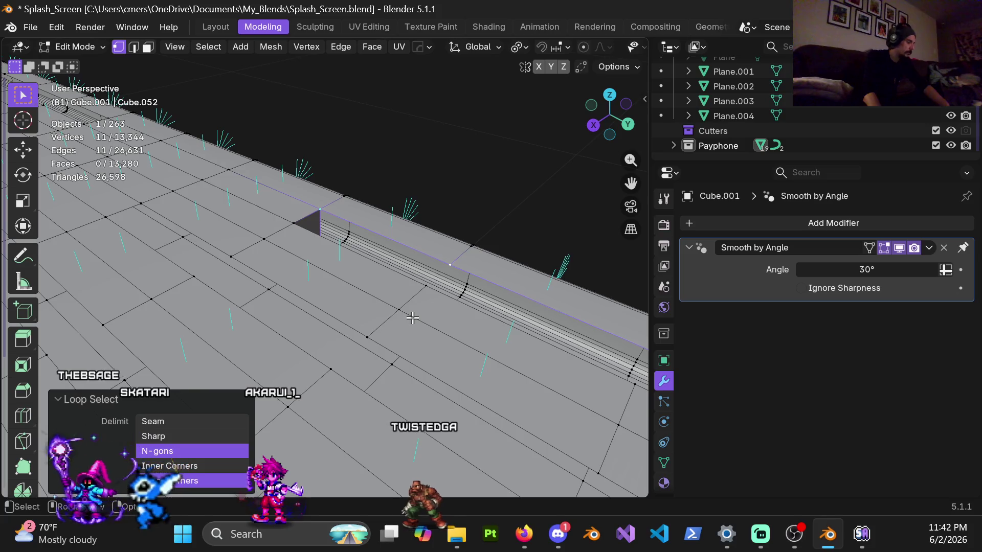
pyautogui.moveTo(492, 276)
pyautogui.mouseDown(button='middle')
pyautogui.moveTo(392, 408)
pyautogui.moveTo(388, 399)
pyautogui.mouseUp(button='middle')
pyautogui.moveTo(306, 310)
pyautogui.mouseDown(button='middle')
pyautogui.moveTo(362, 307)
pyautogui.moveTo(287, 310)
pyautogui.mouseUp(button='middle')
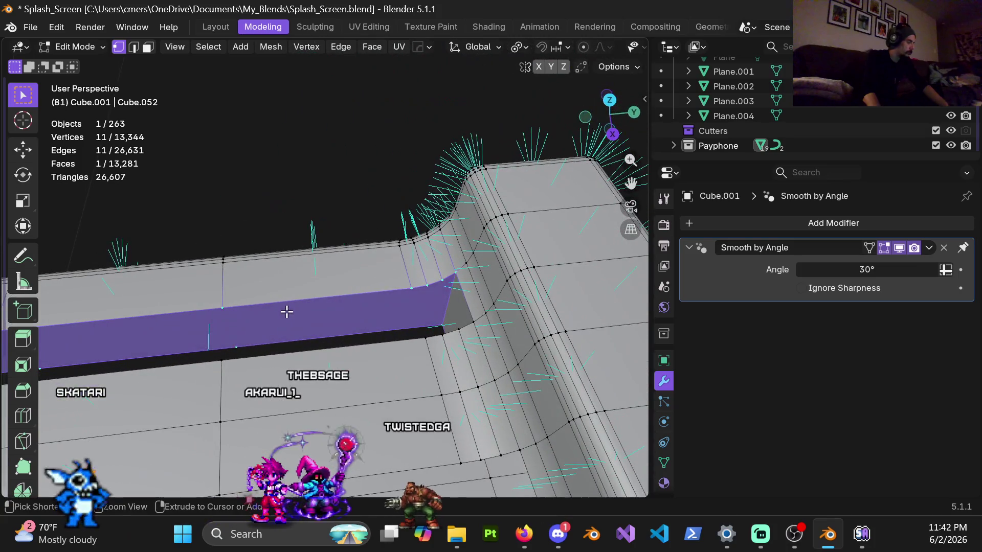
# Remove the long face over the curb-side gap and fill its edge loop with new faces.
pyautogui.hotkey('ctrl', 'x')
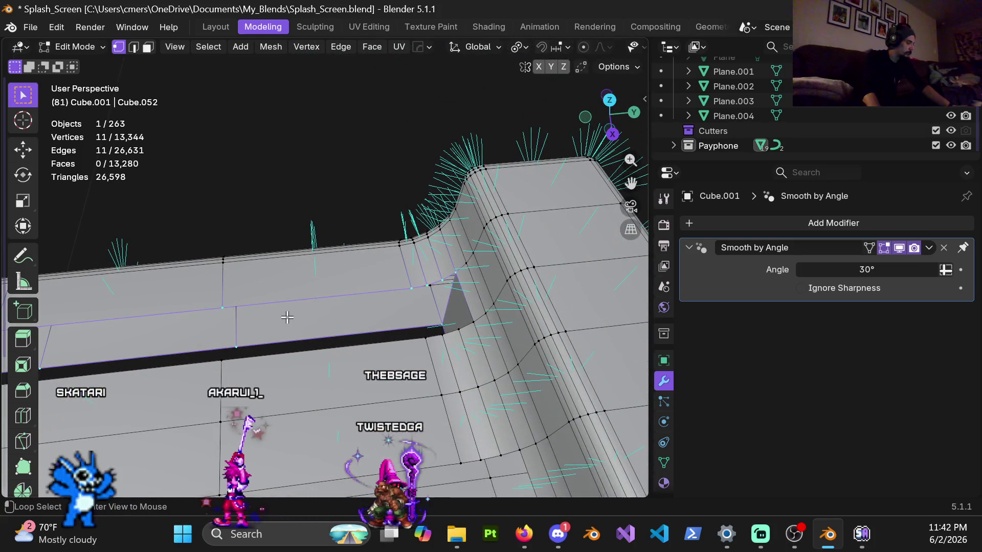
pyautogui.hotkey('alt', 'f')
pyautogui.hotkey('alt', 'j')
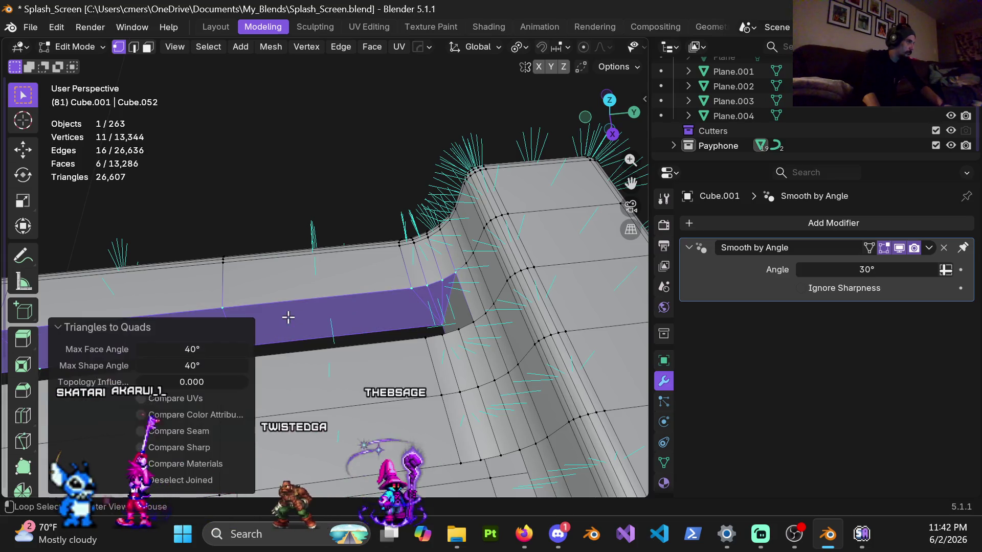
pyautogui.moveTo(372, 320)
pyautogui.mouseDown(button='middle')
pyautogui.moveTo(397, 314)
pyautogui.moveTo(344, 287)
pyautogui.moveTo(605, 278)
pyautogui.moveTo(410, 314)
pyautogui.moveTo(370, 328)
pyautogui.moveTo(446, 343)
pyautogui.moveTo(329, 357)
pyautogui.moveTo(383, 318)
pyautogui.moveTo(373, 307)
pyautogui.mouseUp(button='middle')
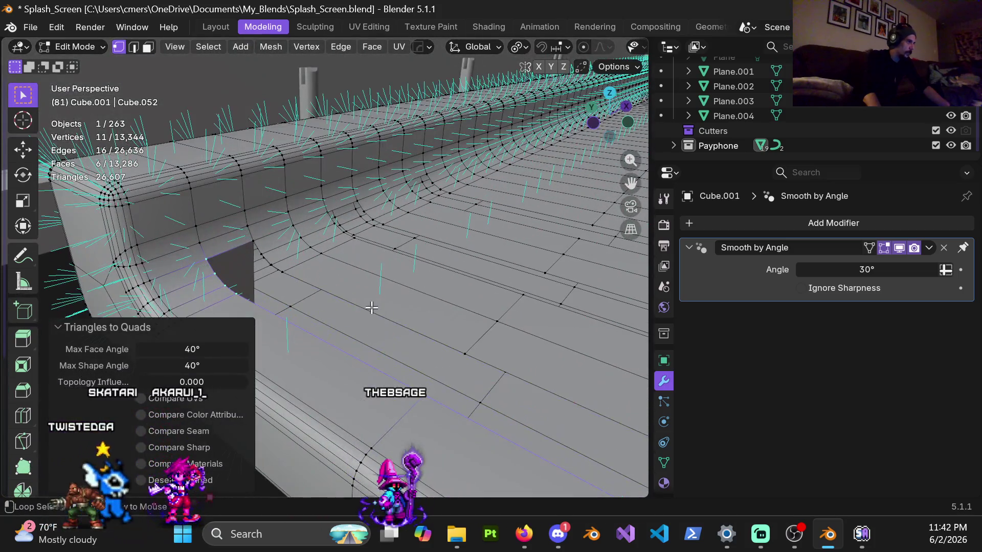
# Convert the fill's triangles to quads, return to Object Mode, and deselect everything.
pyautogui.keyDown('alt'); pyautogui.click(374, 309); pyautogui.keyUp('alt')
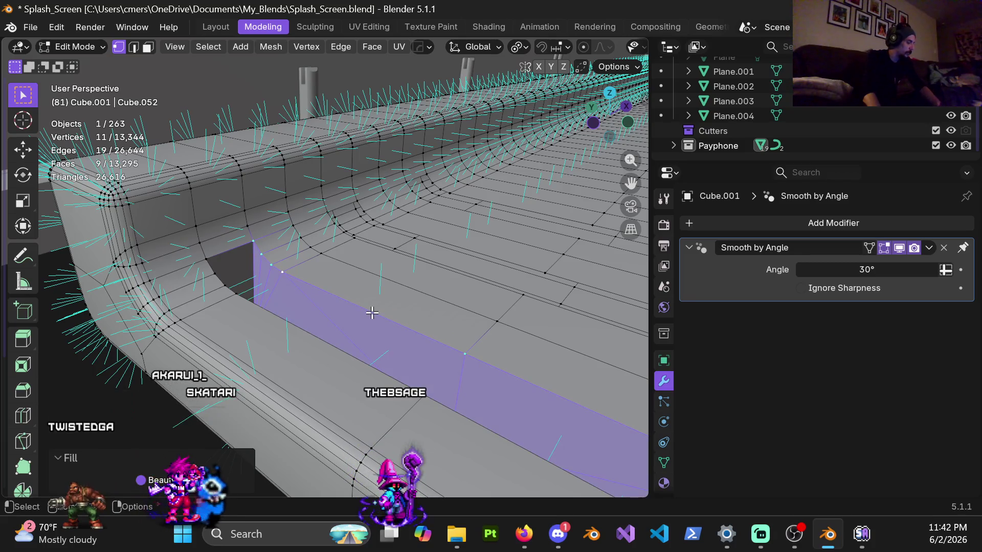
pyautogui.hotkey('alt', 'j')
pyautogui.moveTo(357, 324)
pyautogui.mouseDown(button='middle')
pyautogui.moveTo(329, 324)
pyautogui.moveTo(358, 333)
pyautogui.moveTo(373, 325)
pyautogui.moveTo(348, 339)
pyautogui.moveTo(310, 330)
pyautogui.moveTo(339, 339)
pyautogui.moveTo(342, 368)
pyautogui.moveTo(339, 293)
pyautogui.moveTo(348, 326)
pyautogui.moveTo(265, 318)
pyautogui.moveTo(313, 324)
pyautogui.moveTo(283, 303)
pyautogui.moveTo(223, 321)
pyautogui.moveTo(234, 347)
pyautogui.moveTo(211, 307)
pyautogui.moveTo(350, 310)
pyautogui.moveTo(346, 368)
pyautogui.moveTo(326, 409)
pyautogui.moveTo(427, 324)
pyautogui.moveTo(388, 312)
pyautogui.moveTo(275, 336)
pyautogui.moveTo(326, 324)
pyautogui.moveTo(320, 365)
pyautogui.moveTo(353, 294)
pyautogui.moveTo(409, 256)
pyautogui.moveTo(335, 236)
pyautogui.moveTo(422, 290)
pyautogui.moveTo(174, 263)
pyautogui.moveTo(222, 263)
pyautogui.moveTo(255, 287)
pyautogui.moveTo(269, 320)
pyautogui.moveTo(291, 303)
pyautogui.moveTo(268, 269)
pyautogui.moveTo(272, 322)
pyautogui.moveTo(365, 256)
pyautogui.moveTo(305, 329)
pyautogui.moveTo(401, 291)
pyautogui.moveTo(278, 308)
pyautogui.moveTo(271, 321)
pyautogui.moveTo(358, 258)
pyautogui.moveTo(340, 280)
pyautogui.moveTo(232, 305)
pyautogui.mouseUp(button='middle')
pyautogui.press('Tab')
pyautogui.click(265, 318)
# Make the sidewalk slab Cube.001 the active object and enter Edit Mode.
pyautogui.click(296, 311)
pyautogui.moveTo(294, 287)
pyautogui.mouseDown(button='middle')
pyautogui.moveTo(323, 330)
pyautogui.moveTo(311, 337)
pyautogui.moveTo(299, 294)
pyautogui.mouseUp(button='middle')
pyautogui.hotkey('alt', 'a')
pyautogui.click(298, 294)
pyautogui.press('Tab')
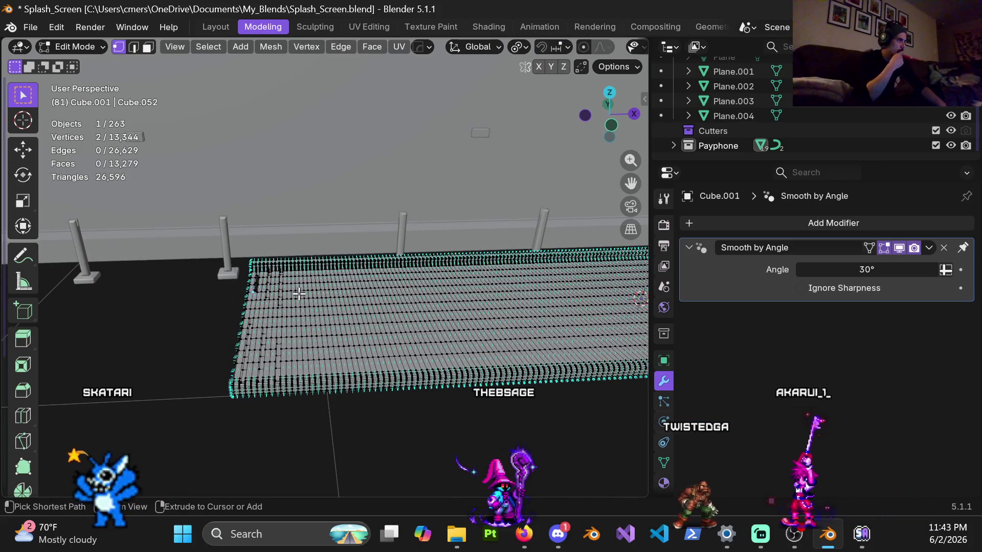
# Deselect all vertices and undo until the 42 strip faces return (13,323 faces).
pyautogui.moveTo(299, 294)
pyautogui.mouseDown(button='middle')
pyautogui.moveTo(476, 270)
pyautogui.moveTo(340, 344)
pyautogui.mouseUp(button='middle')
pyautogui.hotkey('alt', 'a')
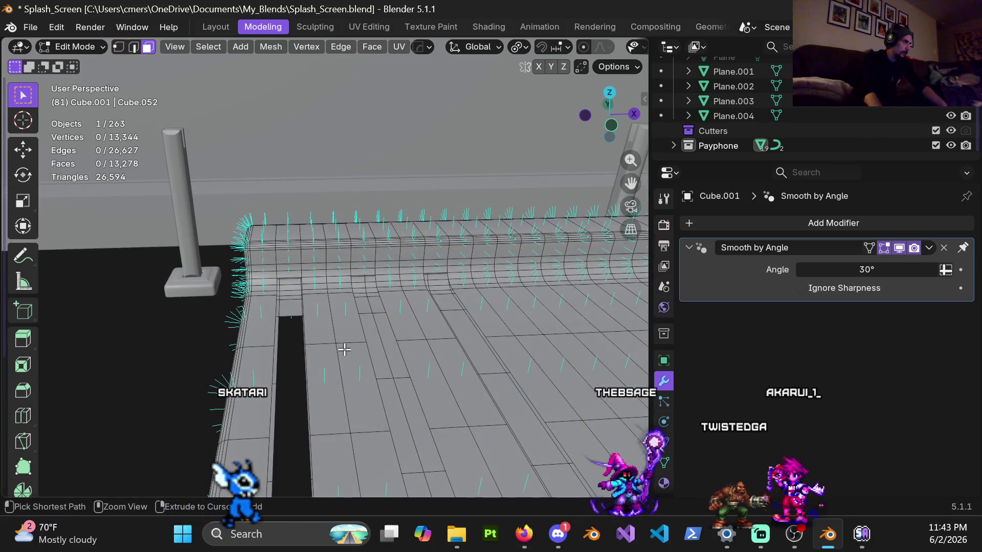
pyautogui.hotkey('ctrl', 'z')
pyautogui.hotkey('ctrl', 'shift', 'z')
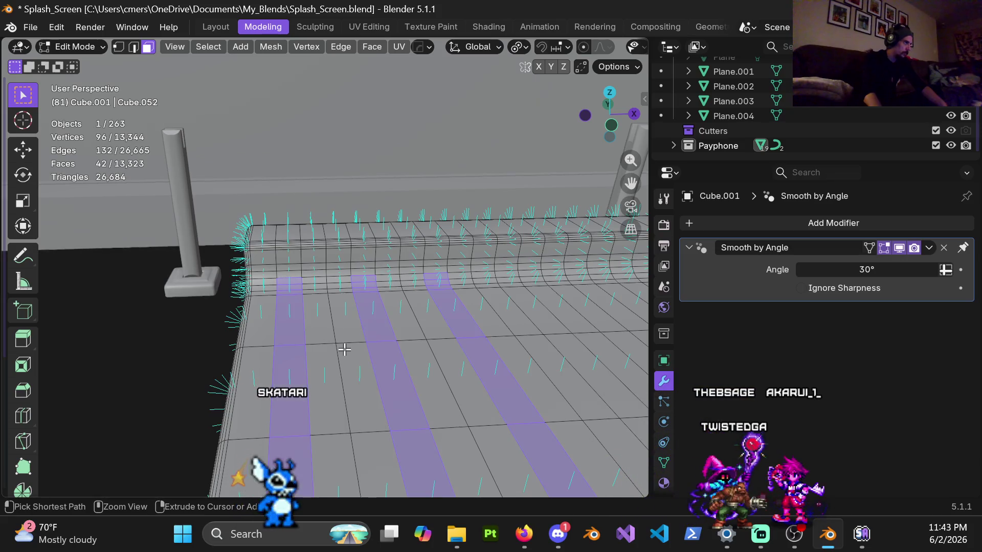
pyautogui.moveTo(340, 351)
pyautogui.mouseDown(button='middle')
pyautogui.moveTo(369, 398)
pyautogui.moveTo(265, 321)
pyautogui.mouseUp(button='middle')
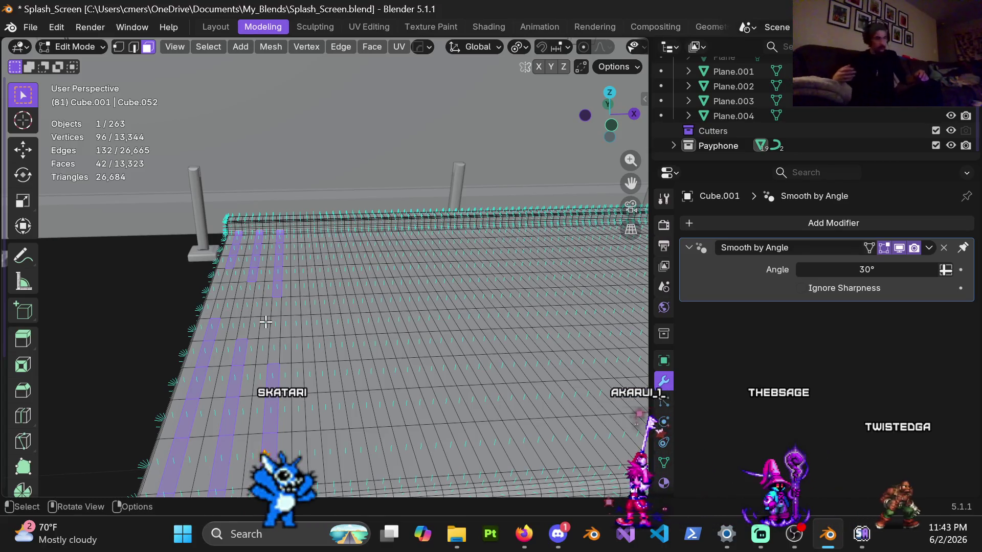
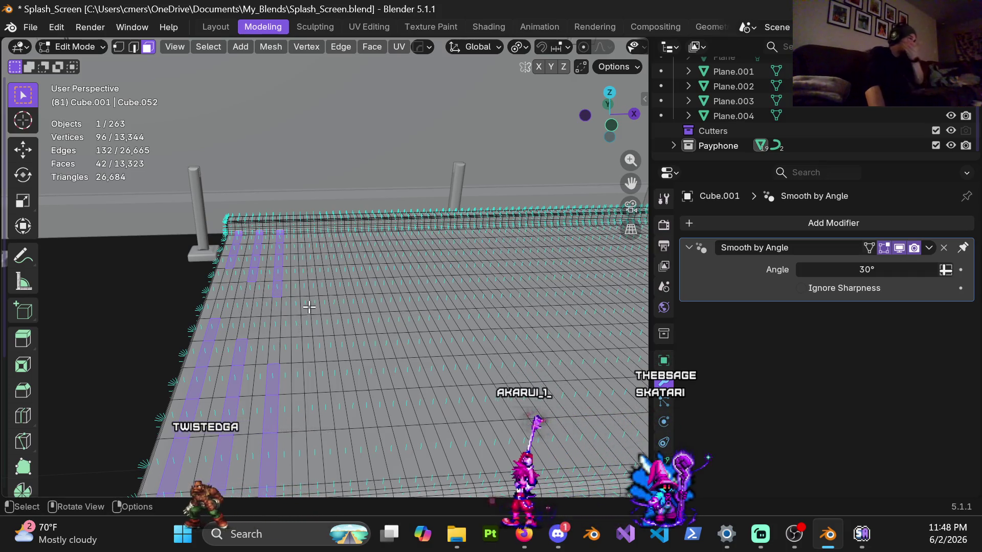
# Apply Face > Wireframe to the marked strips, making raised ridges 0.01 m thick.
pyautogui.click(373, 47)
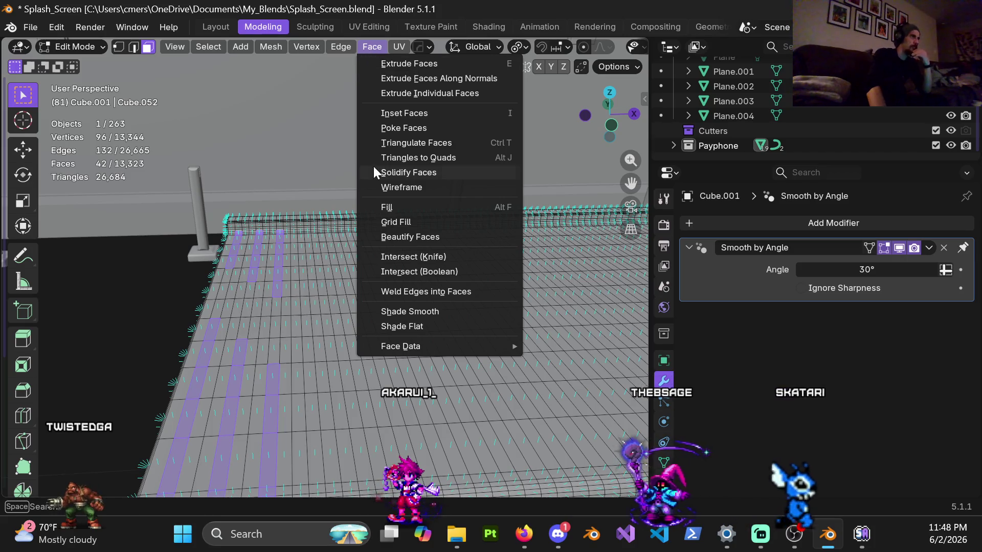
pyautogui.click(401, 187)
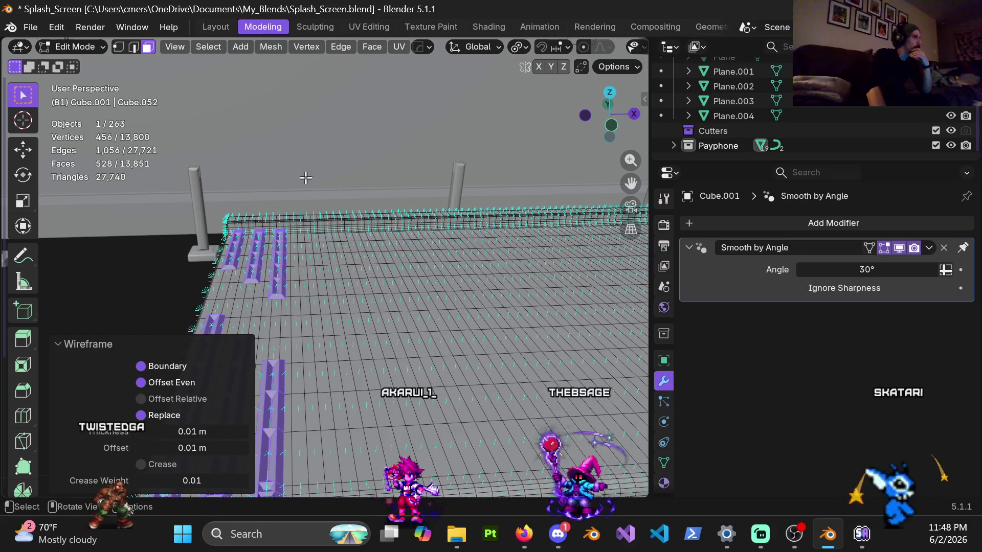
pyautogui.scroll(3, 296, 220)
pyautogui.moveTo(297, 226)
pyautogui.mouseDown(button='middle')
pyautogui.moveTo(376, 252)
pyautogui.moveTo(394, 297)
pyautogui.moveTo(378, 170)
pyautogui.moveTo(392, 285)
pyautogui.moveTo(385, 265)
pyautogui.moveTo(358, 317)
pyautogui.moveTo(228, 404)
pyautogui.mouseUp(button='middle')
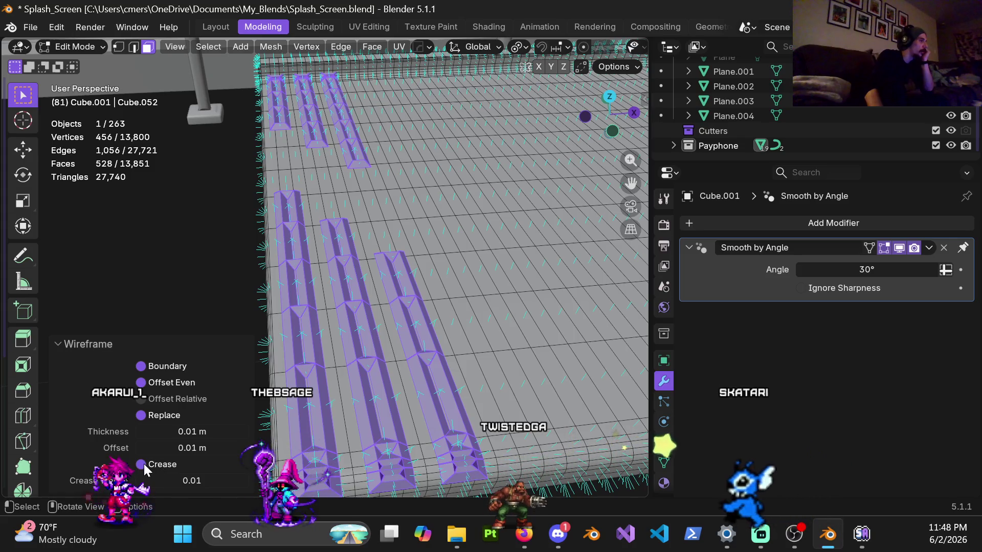
# Try Crease with an adjusted weight, turn it off, then undo the wireframe.
pyautogui.click(143, 463)
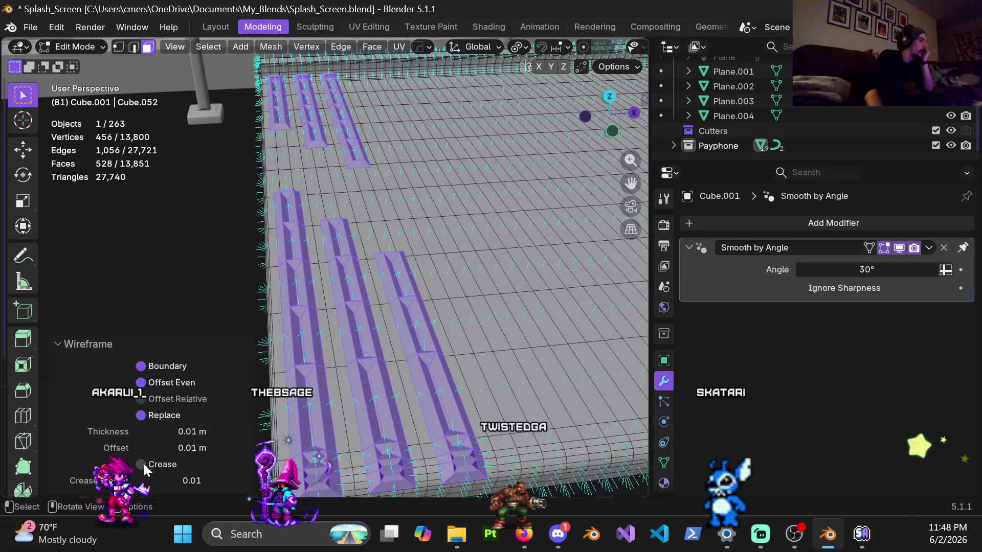
pyautogui.moveTo(153, 480); pyautogui.dragTo(130, 481)
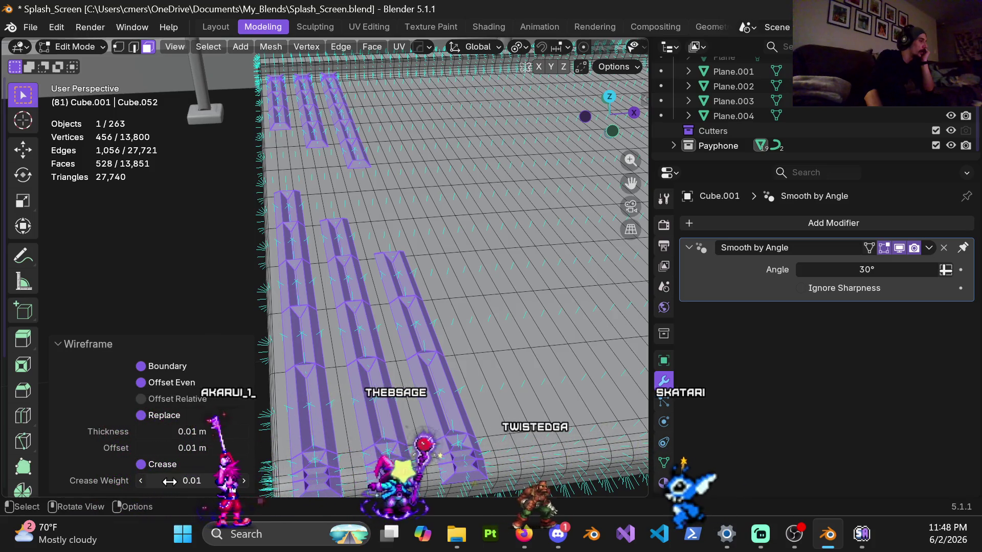
pyautogui.click(145, 465)
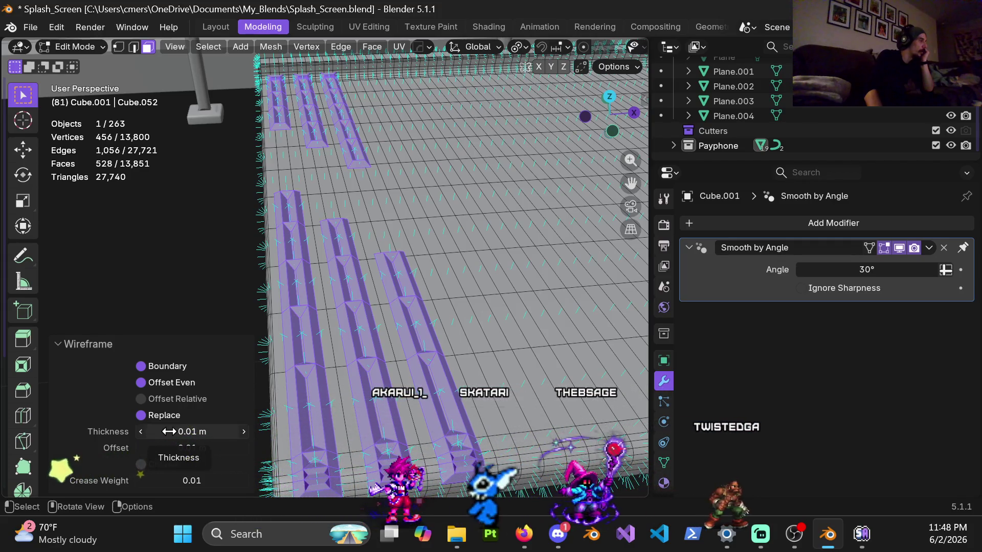
pyautogui.scroll(-3, 347, 210)
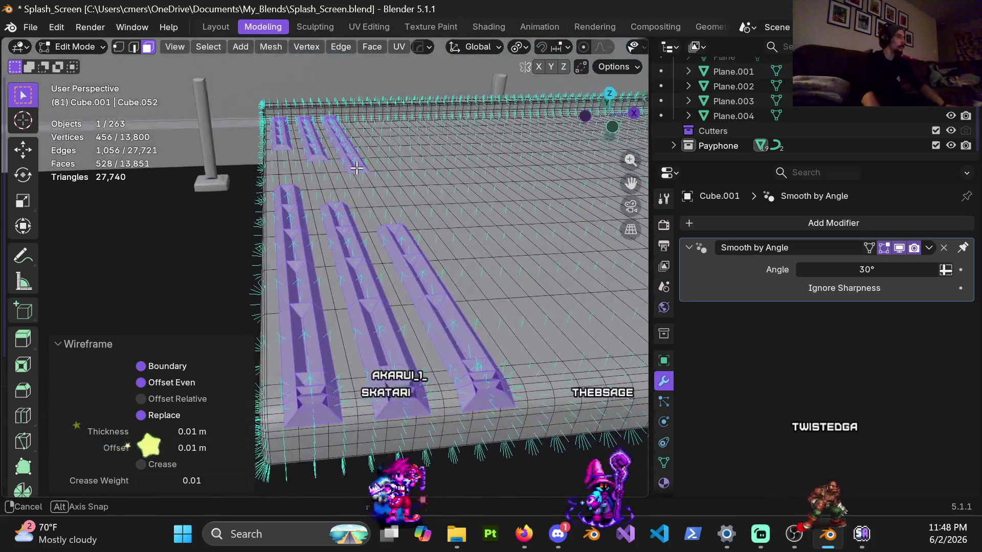
pyautogui.hotkey('ctrl', 'z')
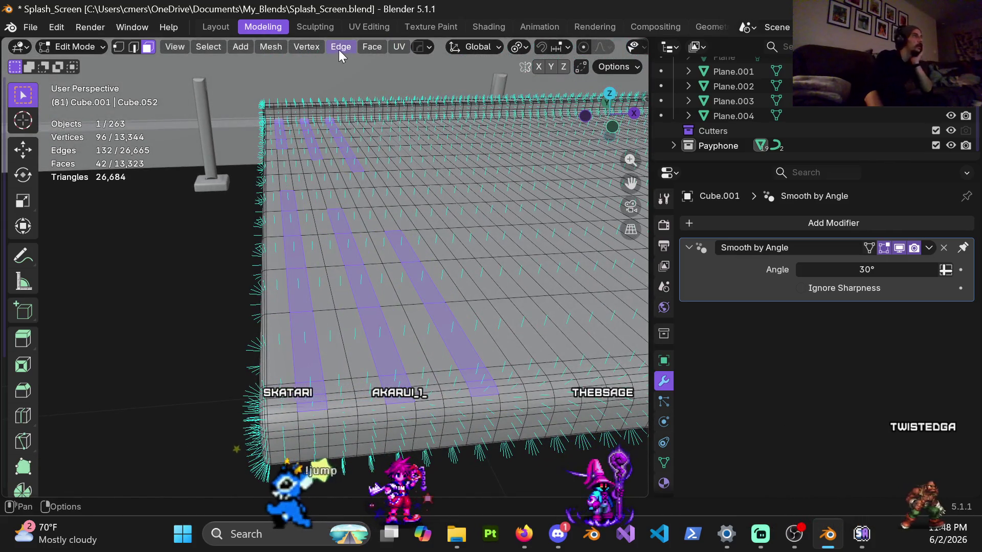
# Browse the Face, Mesh, Vertex and UV menus without choosing anything.
pyautogui.click(371, 46)
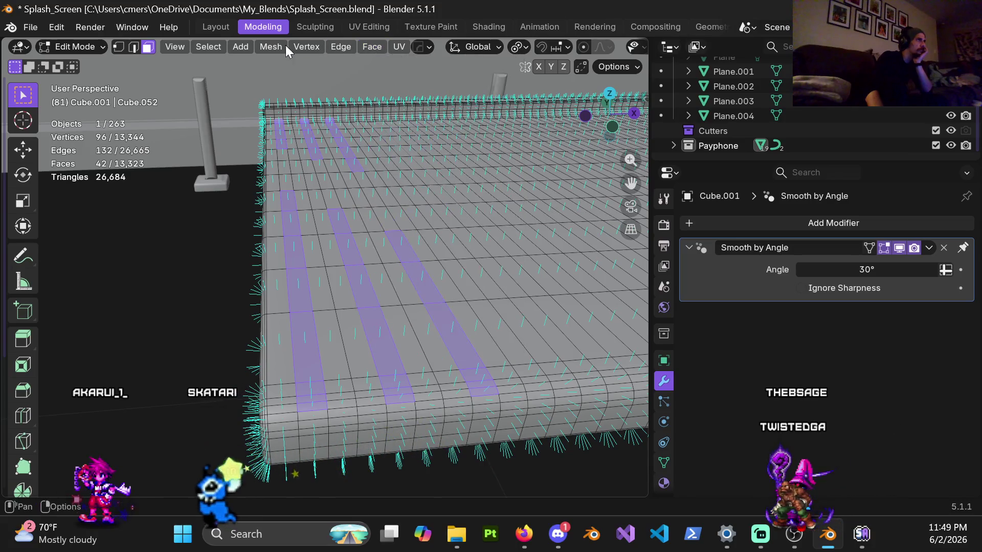
pyautogui.click(269, 46)
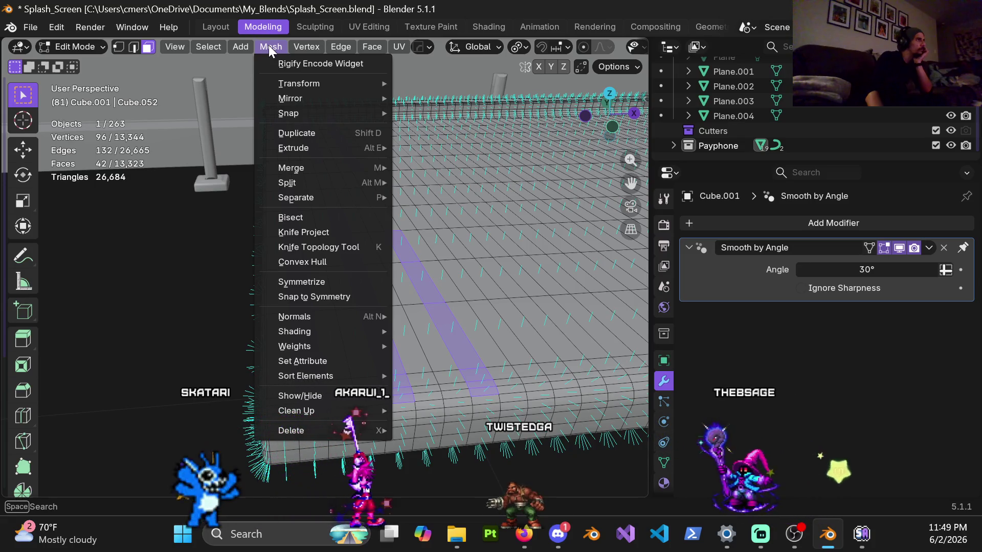
pyautogui.moveTo(338, 44)
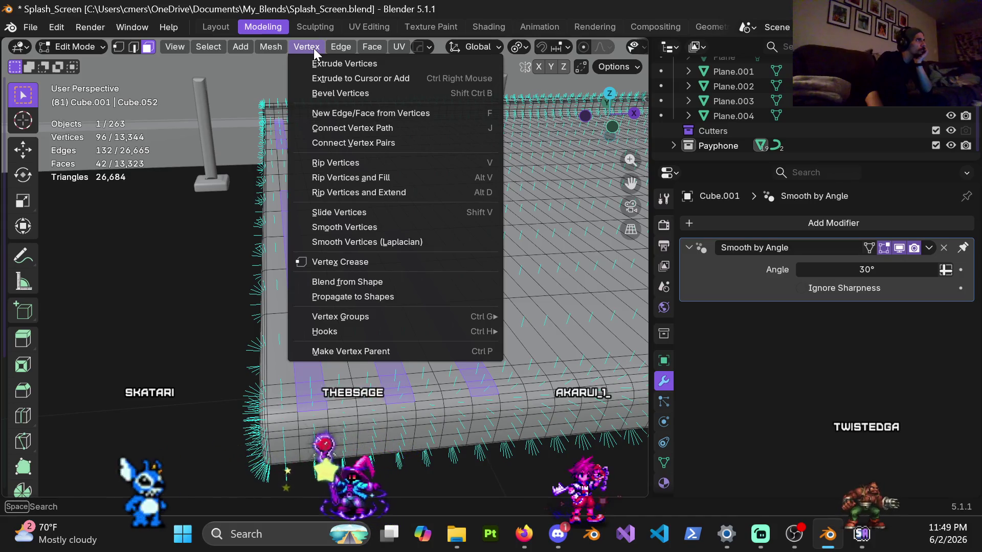
pyautogui.moveTo(398, 49)
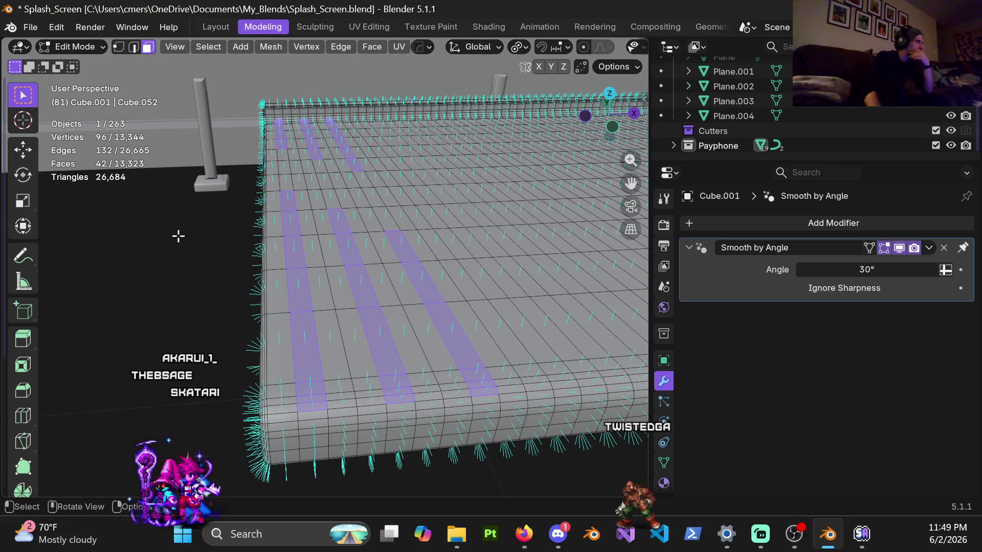
# Zoom to a near top-down view of the slab's strips and start circle select.
pyautogui.scroll(-5, 186, 240)
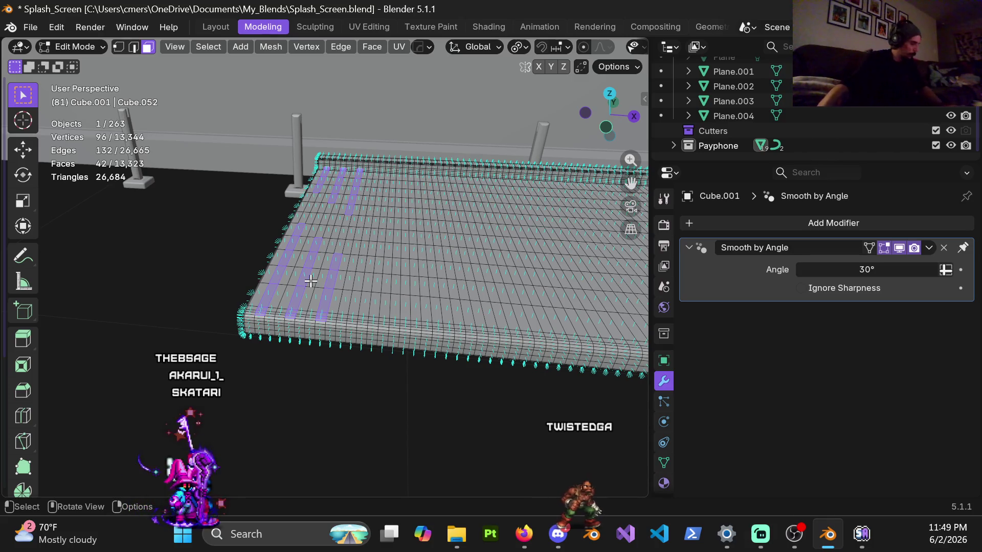
pyautogui.moveTo(182, 159)
pyautogui.mouseDown(button='middle')
pyautogui.moveTo(309, 221)
pyautogui.moveTo(329, 326)
pyautogui.moveTo(322, 301)
pyautogui.mouseUp(button='middle')
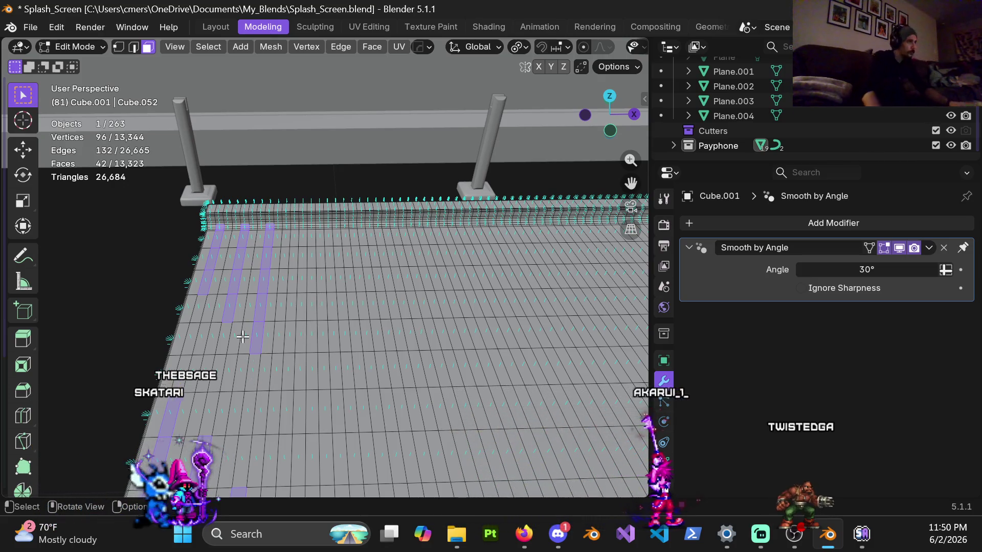
pyautogui.scroll(-1, 312, 374)
pyautogui.moveTo(315, 374)
pyautogui.mouseDown(button='middle')
pyautogui.moveTo(361, 402)
pyautogui.moveTo(522, 265)
pyautogui.moveTo(545, 265)
pyautogui.moveTo(533, 315)
pyautogui.moveTo(533, 294)
pyautogui.moveTo(397, 357)
pyautogui.moveTo(351, 313)
pyautogui.moveTo(358, 306)
pyautogui.mouseUp(button='middle')
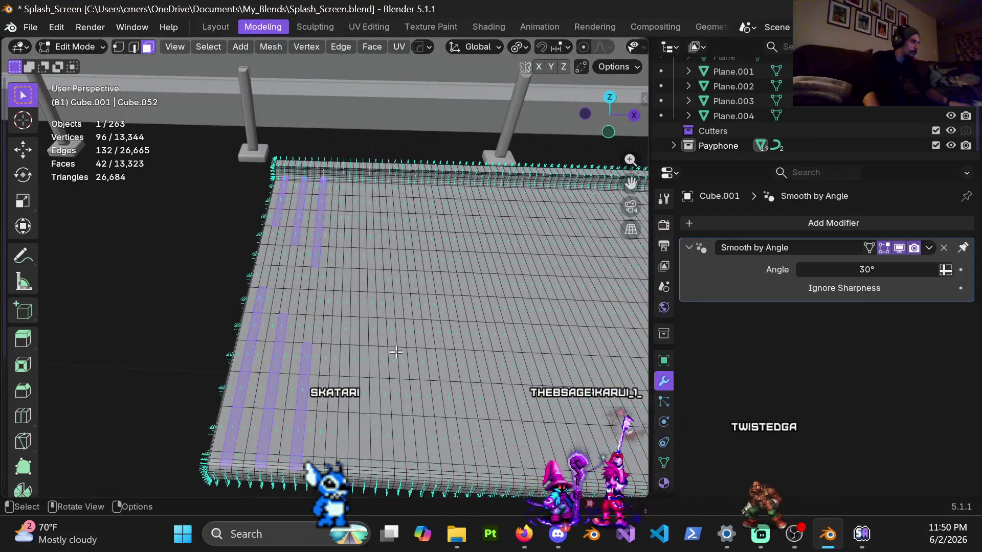
pyautogui.keyDown('shift'); pyautogui.moveTo(410, 249); pyautogui.dragTo(368, 281, button='middle'); pyautogui.keyUp('shift')
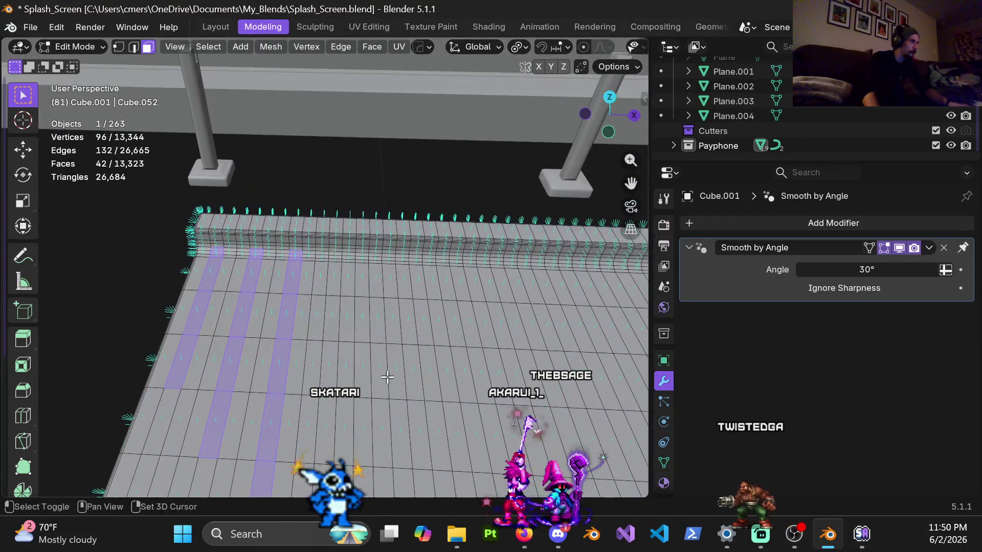
pyautogui.scroll(3, 357, 290)
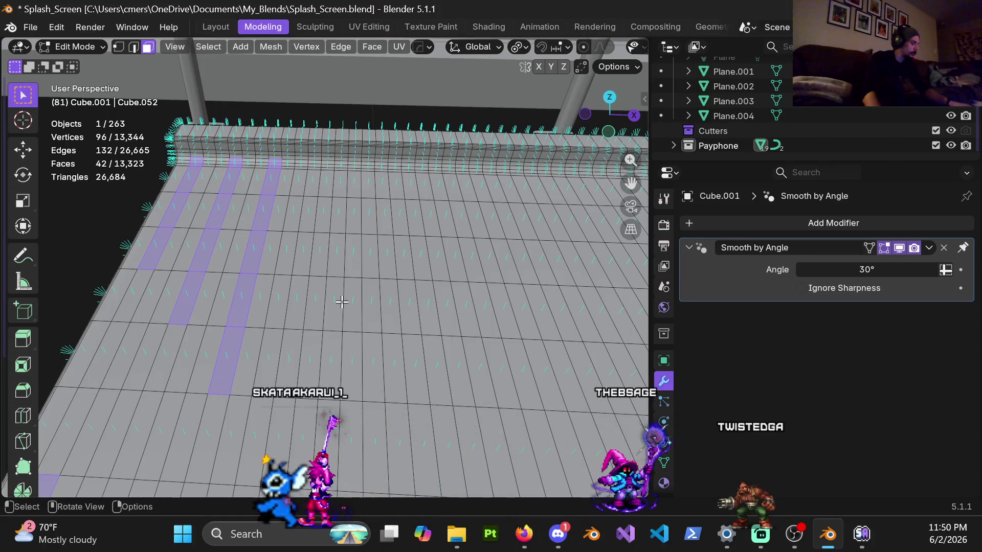
pyautogui.press('c')
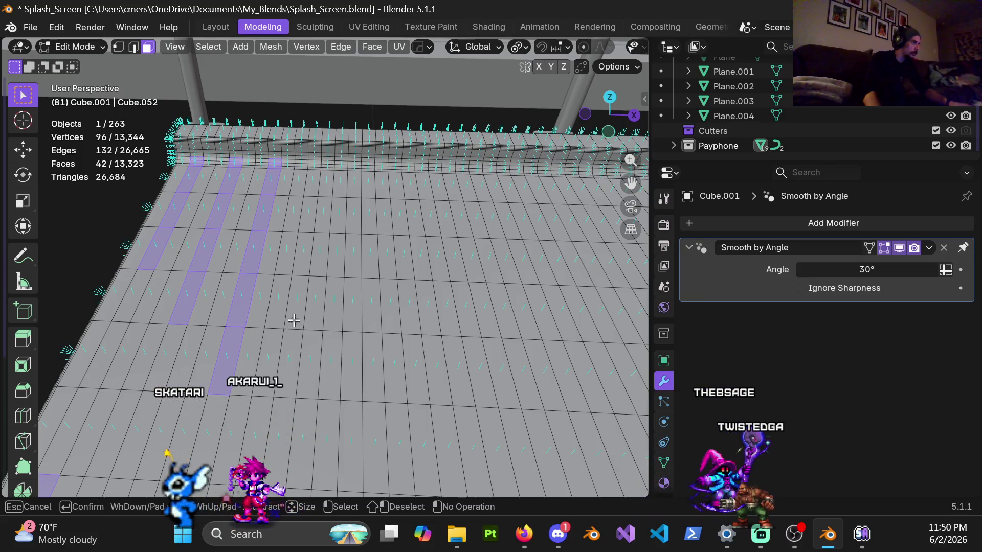
# Circle-select faces into two new staggered strips, dropping a stray face, then view from above.
pyautogui.moveTo(309, 227)
pyautogui.mouseDown()
pyautogui.moveTo(311, 164)
pyautogui.moveTo(326, 231)
pyautogui.mouseUp()
pyautogui.moveTo(326, 231); pyautogui.dragTo(327, 263, button='middle')
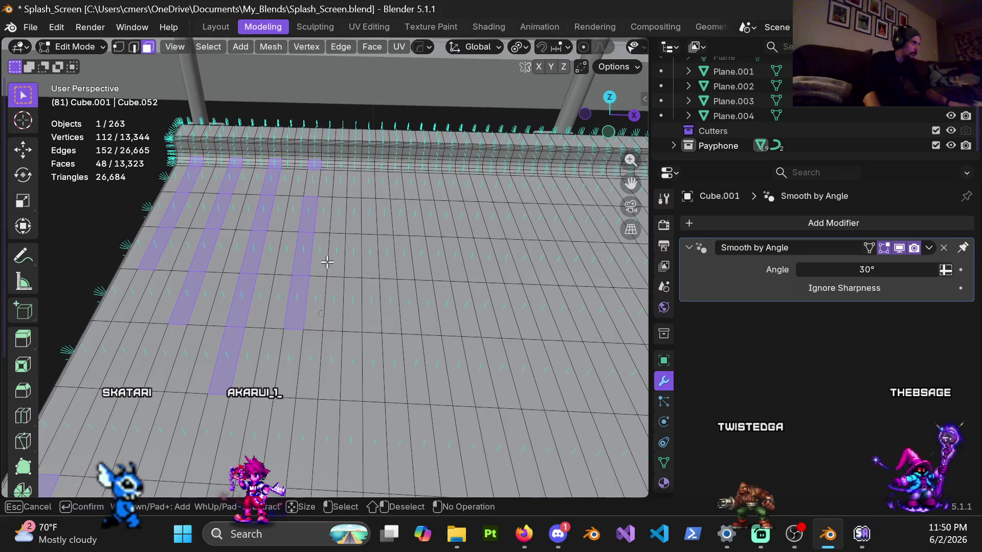
pyautogui.click(310, 187)
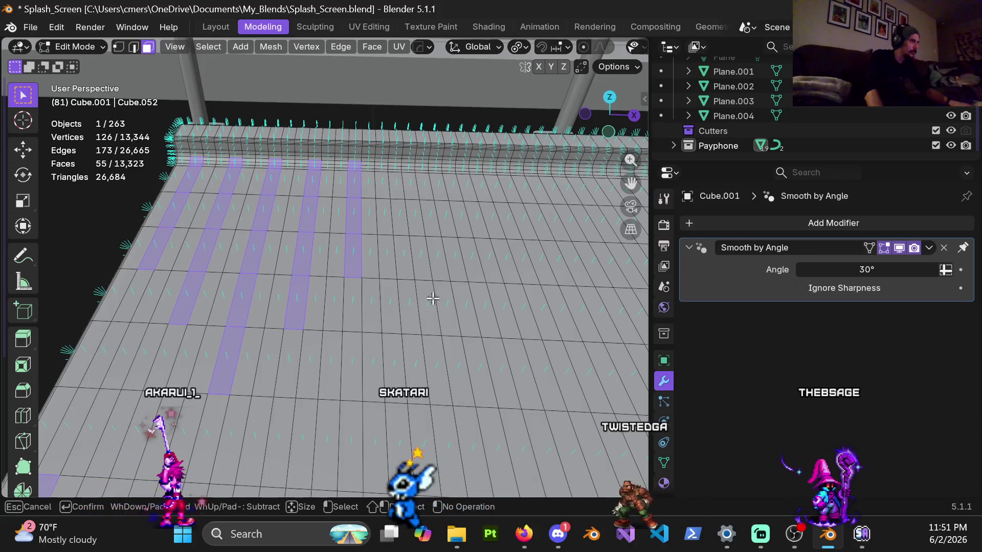
pyautogui.press('Escape')
pyautogui.moveTo(432, 299)
pyautogui.mouseDown(button='middle')
pyautogui.moveTo(443, 324)
pyautogui.moveTo(389, 279)
pyautogui.moveTo(247, 253)
pyautogui.moveTo(307, 213)
pyautogui.moveTo(342, 278)
pyautogui.moveTo(369, 271)
pyautogui.moveTo(366, 284)
pyautogui.mouseUp(button='middle')
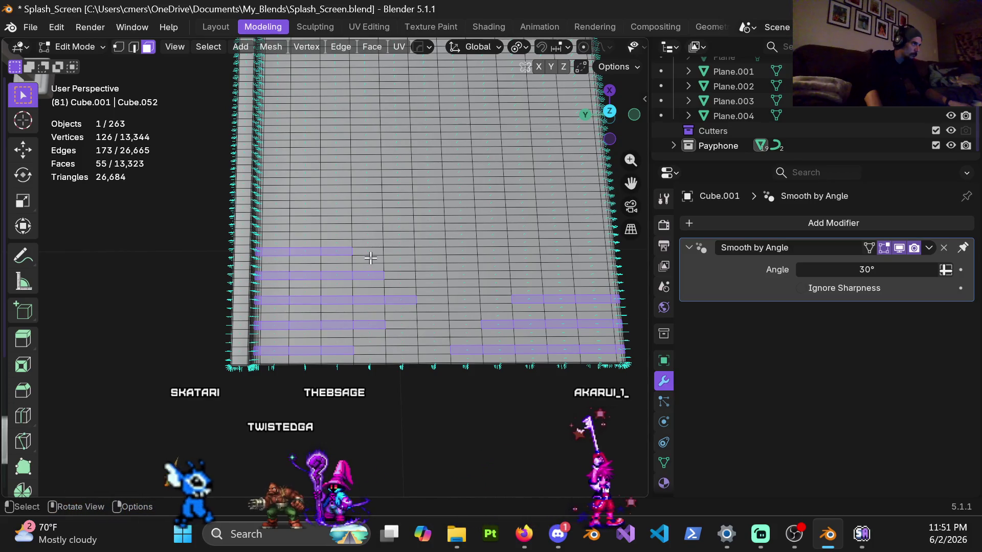
# Circle-select additional face rows on the right side of the slab.
pyautogui.scroll(4, 370, 258)
pyautogui.scroll(-1, 398, 245)
pyautogui.press('c')
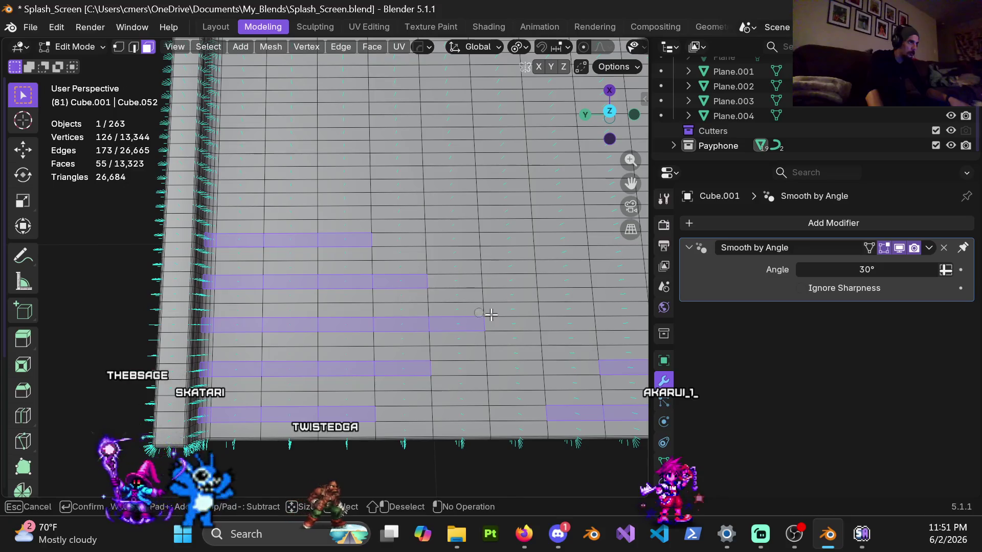
pyautogui.press('Escape')
pyautogui.scroll(-2, 486, 302)
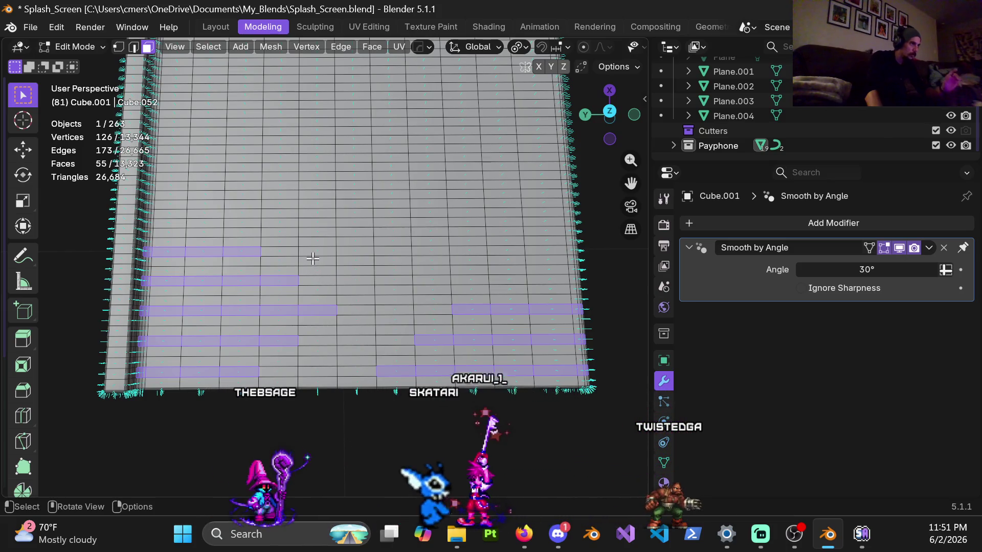
pyautogui.press('c')
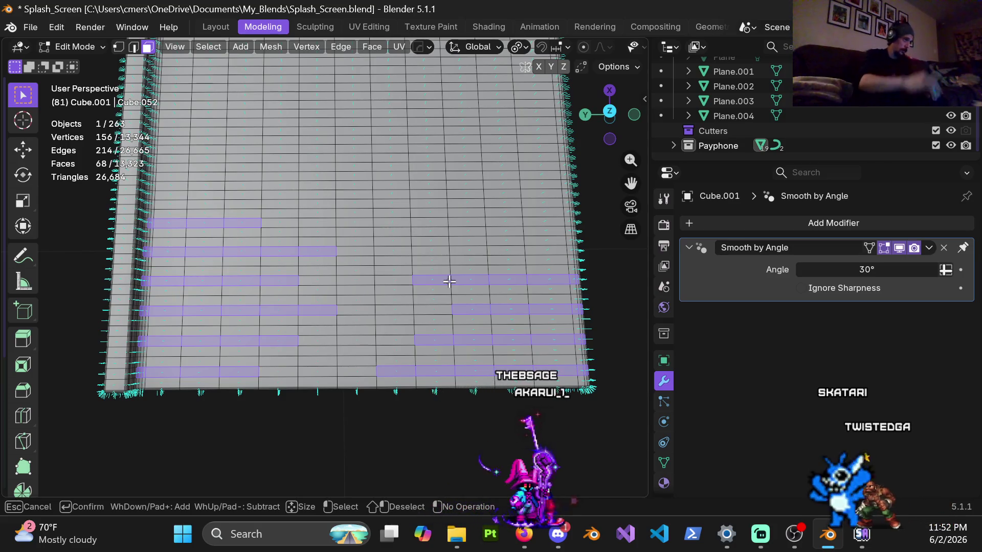
# Paint three more faces into the row strips, then orbit above the gridded slab.
pyautogui.moveTo(470, 254)
pyautogui.mouseDown()
pyautogui.moveTo(463, 258)
pyautogui.moveTo(480, 248)
pyautogui.moveTo(570, 250)
pyautogui.mouseUp()
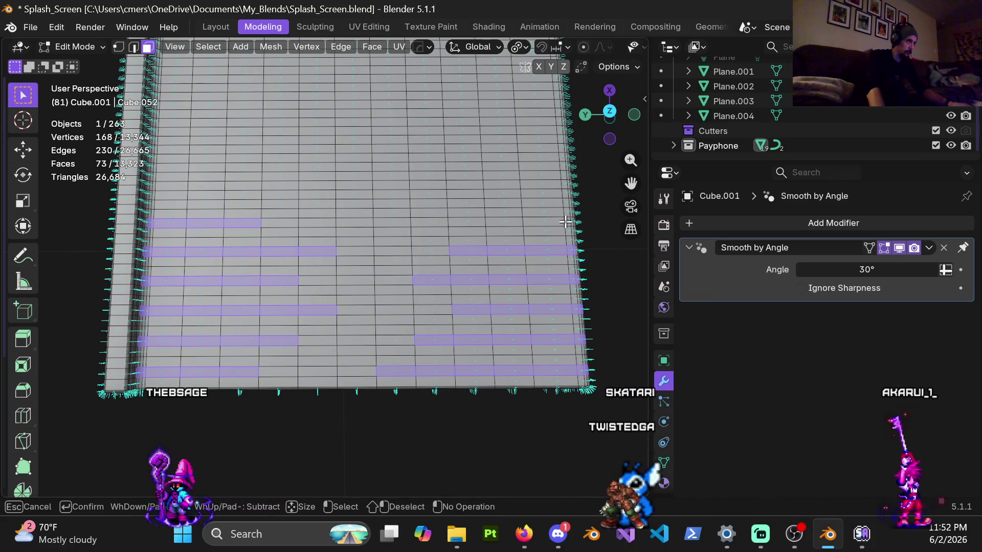
pyautogui.moveTo(568, 221); pyautogui.dragTo(532, 222)
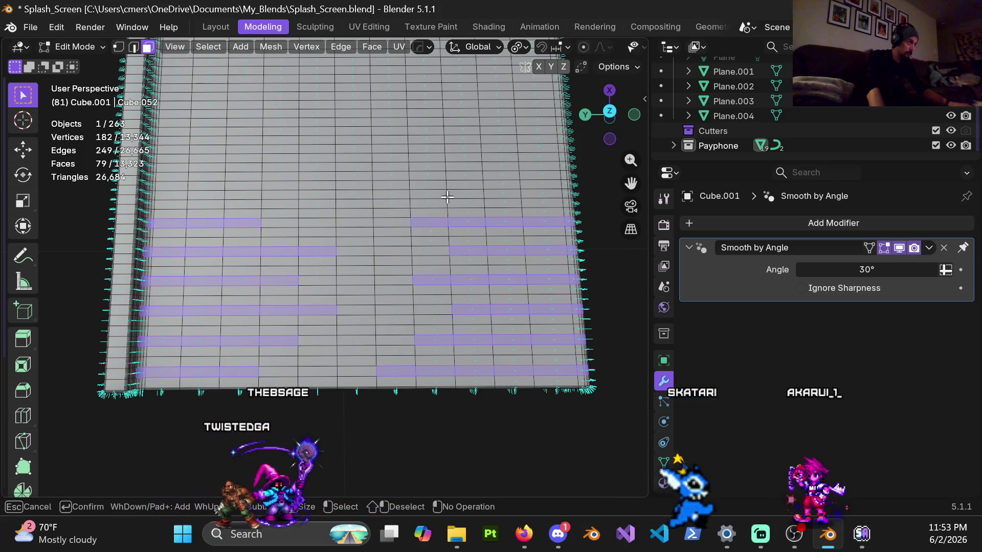
pyautogui.moveTo(588, 194)
pyautogui.mouseDown(button='middle')
pyautogui.moveTo(399, 147)
pyautogui.moveTo(318, 263)
pyautogui.moveTo(353, 266)
pyautogui.moveTo(269, 285)
pyautogui.mouseUp(button='middle')
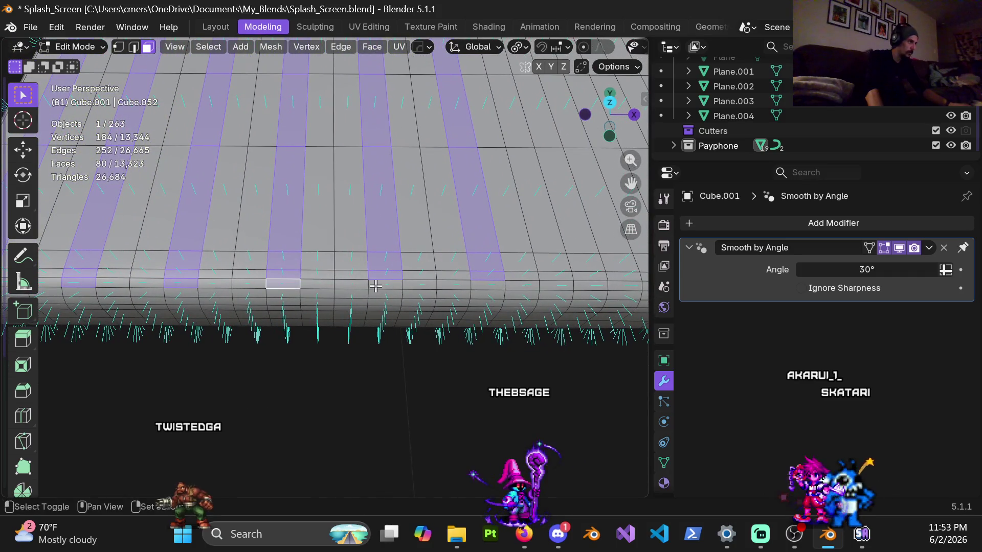
pyautogui.moveTo(425, 163)
pyautogui.mouseDown(button='middle')
pyautogui.moveTo(377, 269)
pyautogui.moveTo(362, 256)
pyautogui.moveTo(371, 197)
pyautogui.moveTo(335, 256)
pyautogui.mouseUp(button='middle')
pyautogui.scroll(-5, 361, 240)
pyautogui.scroll(3, 334, 264)
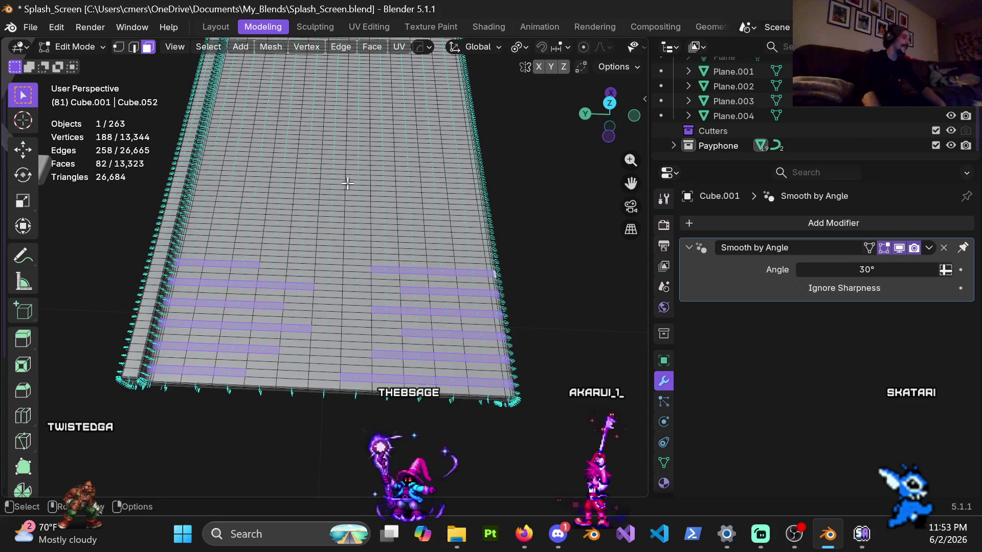
pyautogui.scroll(3, 348, 183)
pyautogui.moveTo(347, 183)
pyautogui.mouseDown(button='middle')
pyautogui.moveTo(307, 286)
pyautogui.moveTo(358, 245)
pyautogui.moveTo(383, 253)
pyautogui.moveTo(366, 303)
pyautogui.moveTo(267, 368)
pyautogui.mouseUp(button='middle')
# Orbit and zoom to inspect the staggered strips stretching into the distance.
pyautogui.scroll(-2, 366, 302)
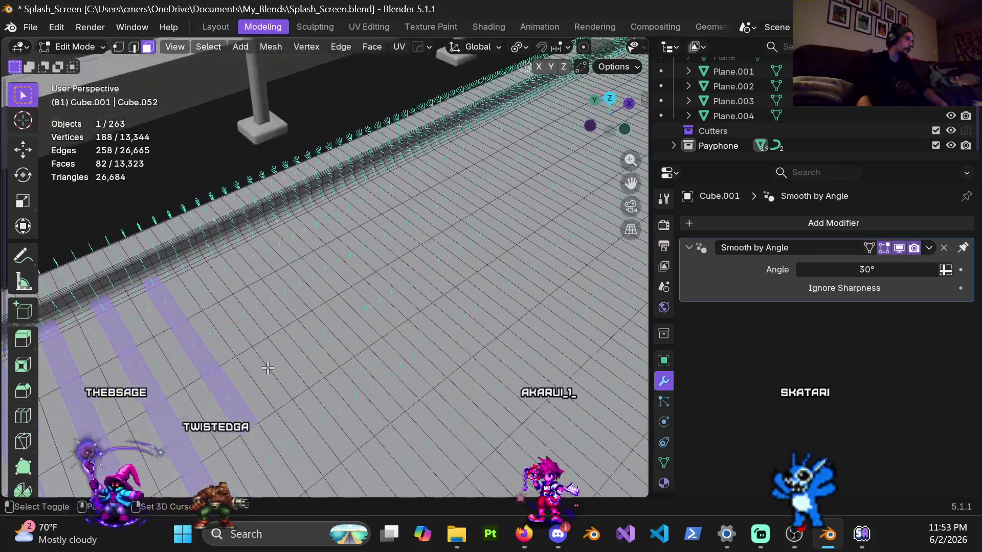
pyautogui.scroll(2, 268, 368)
pyautogui.scroll(3, 366, 296)
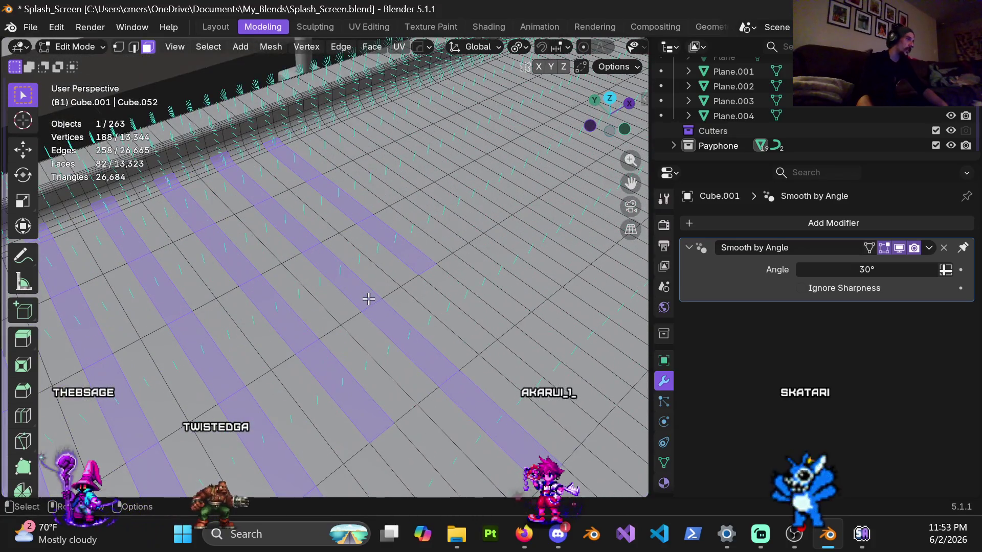
pyautogui.scroll(2, 363, 289)
pyautogui.moveTo(368, 295)
pyautogui.mouseDown(button='middle')
pyautogui.moveTo(361, 319)
pyautogui.moveTo(350, 320)
pyautogui.mouseUp(button='middle')
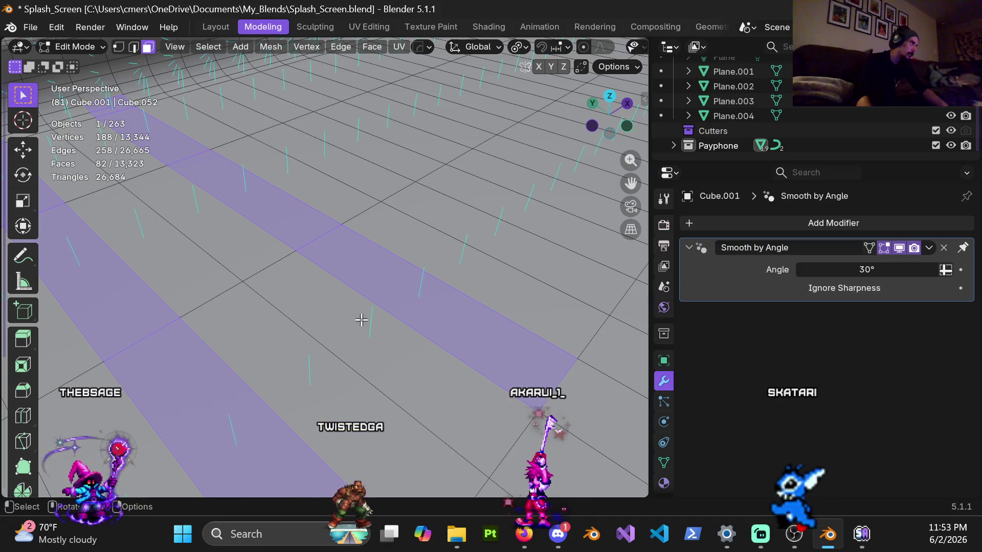
pyautogui.scroll(-5, 348, 321)
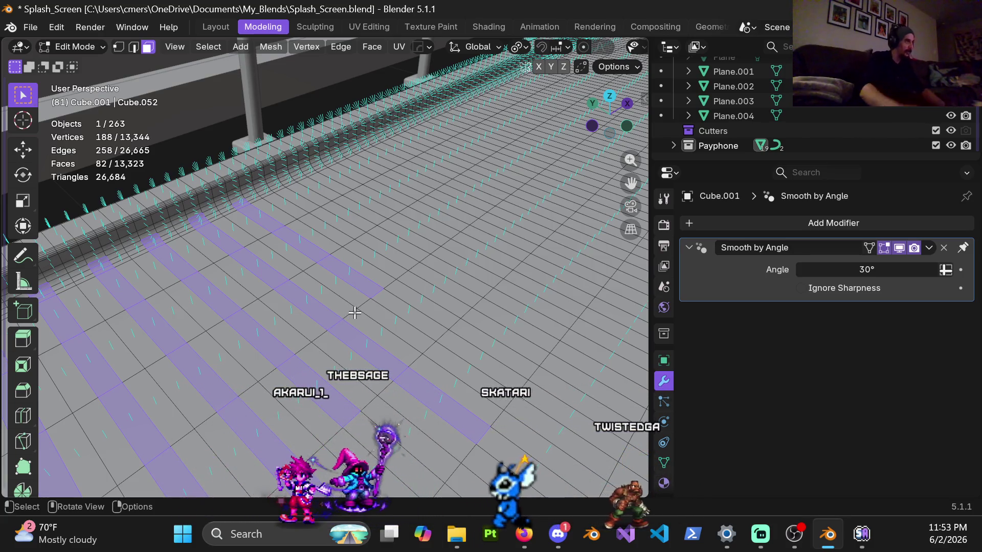
pyautogui.scroll(-3, 368, 267)
pyautogui.moveTo(387, 292); pyautogui.dragTo(408, 280, button='middle')
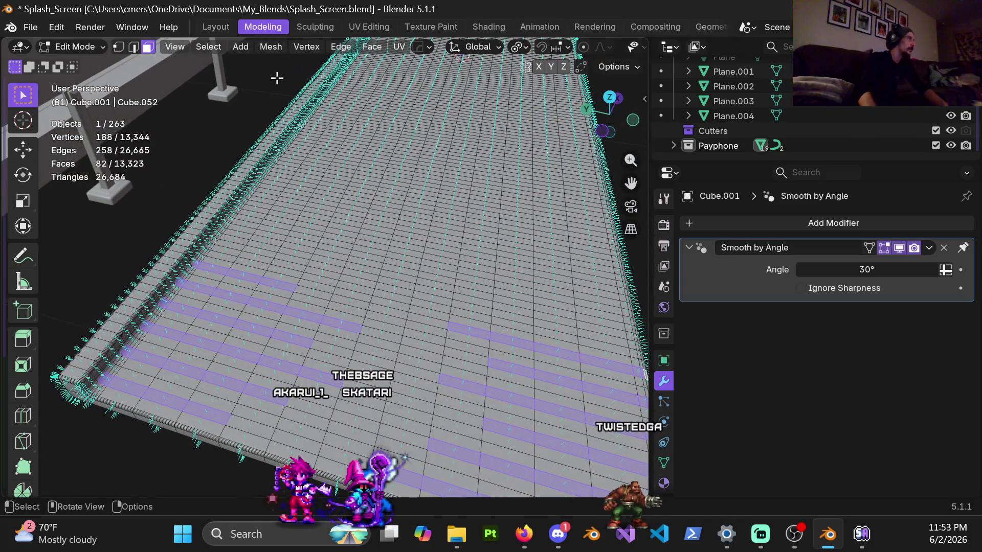
pyautogui.click(213, 48)
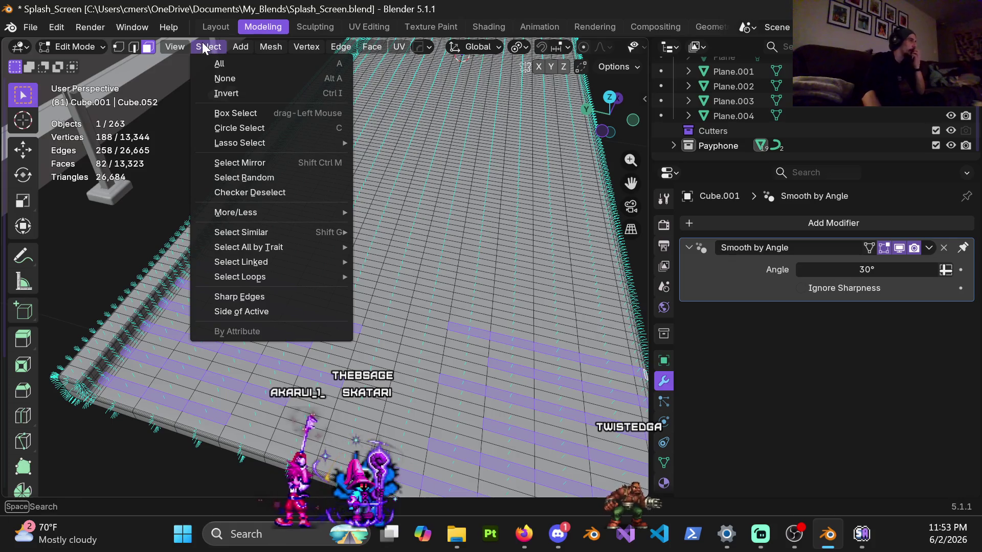
# Try Select More and undo it, then add the Next Active face for 83 selected.
pyautogui.moveTo(297, 210)
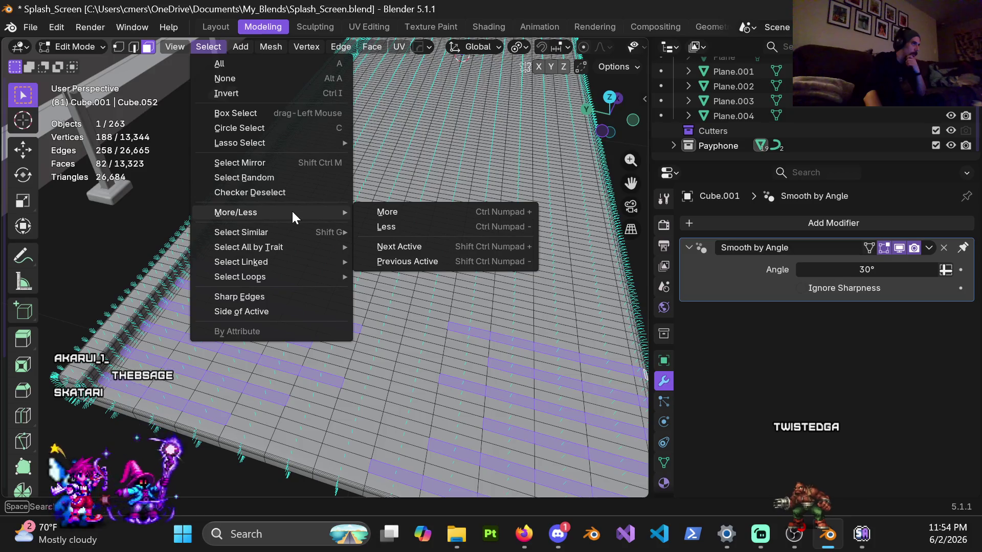
pyautogui.click(381, 214)
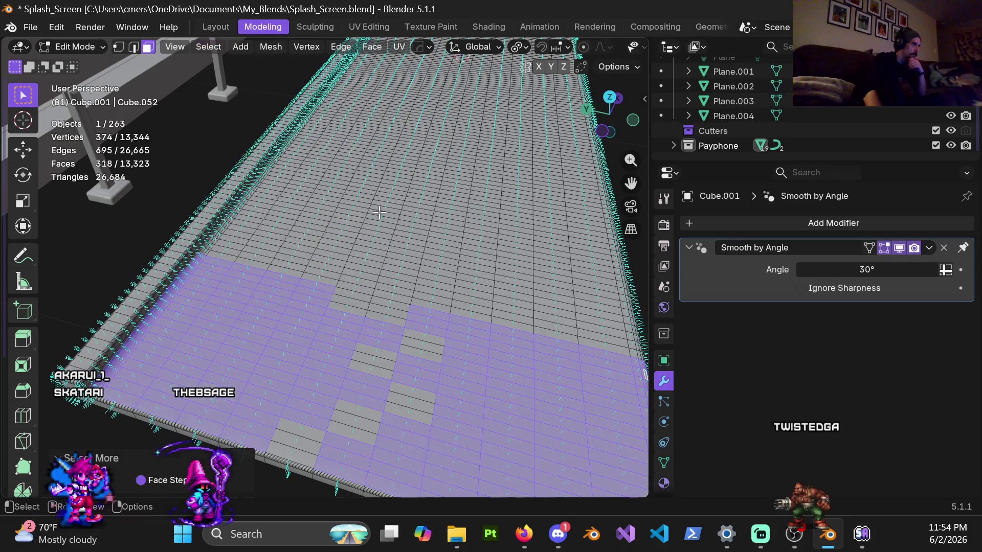
pyautogui.hotkey('ctrl', 'z')
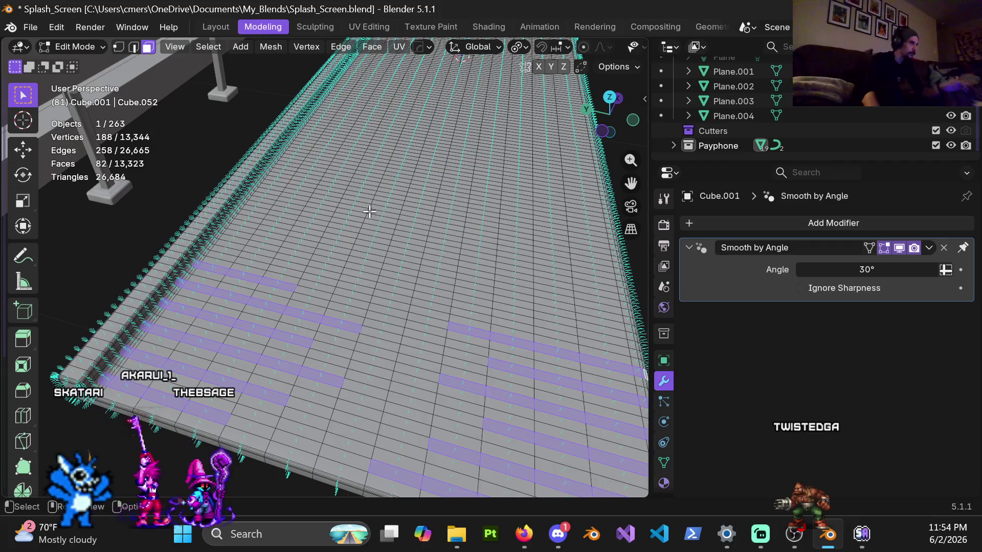
pyautogui.click(209, 47)
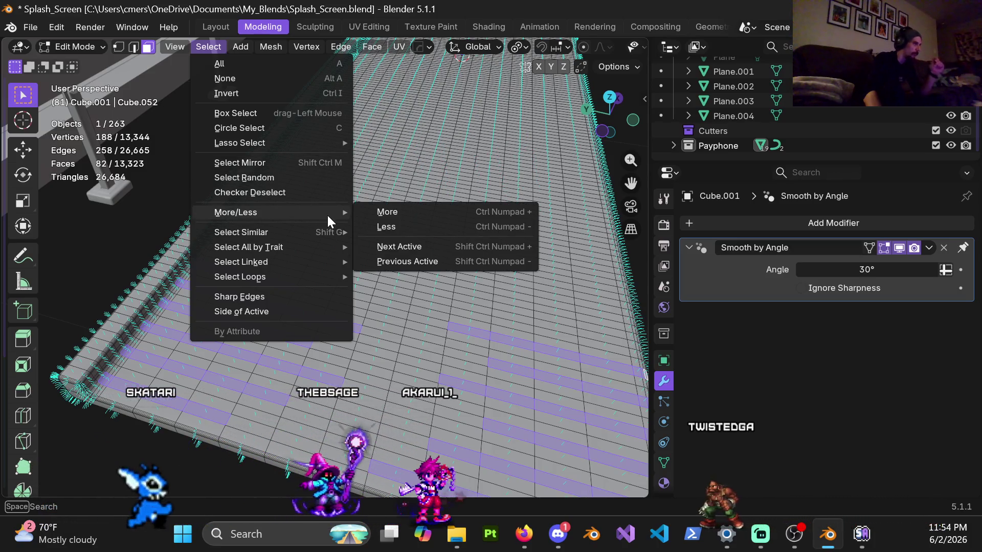
pyautogui.click(421, 254)
pyautogui.moveTo(423, 247)
pyautogui.mouseDown(button='middle')
pyautogui.moveTo(390, 234)
pyautogui.moveTo(333, 160)
pyautogui.moveTo(284, 217)
pyautogui.moveTo(410, 344)
pyautogui.moveTo(443, 363)
pyautogui.moveTo(322, 264)
pyautogui.mouseUp(button='middle')
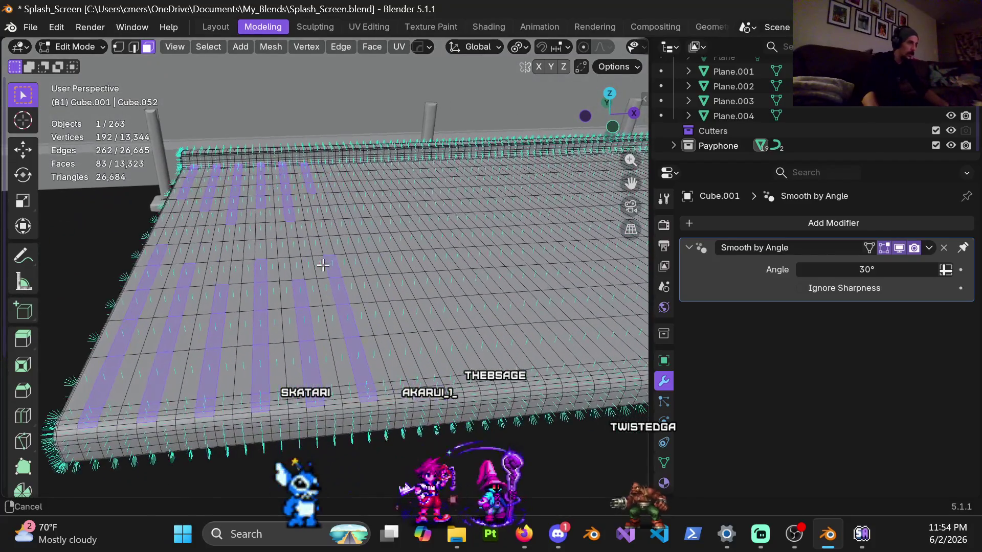
# Shortest-path select faces along the front row, bringing the selection to 87 faces.
pyautogui.scroll(3, 331, 274)
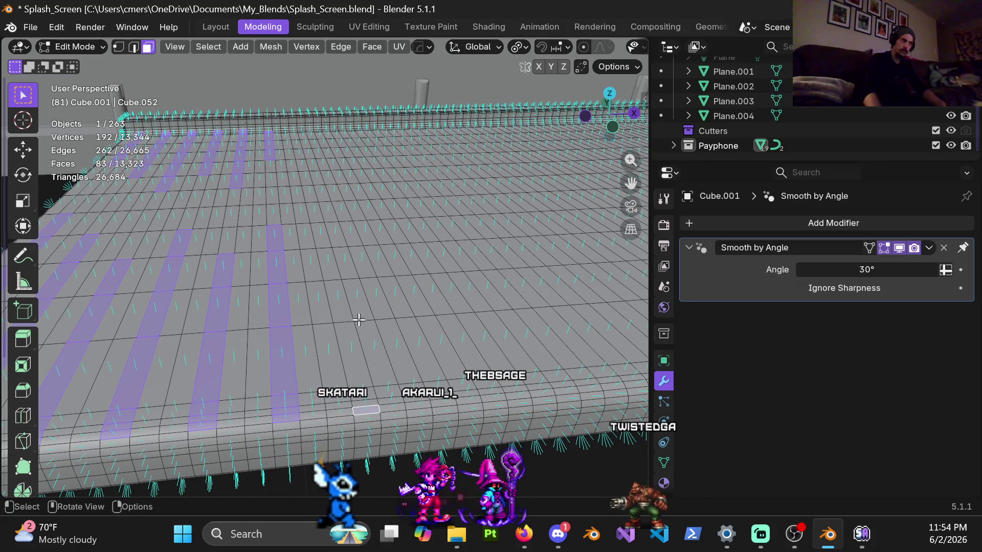
pyautogui.press('ctrl+KP_Add')
pyautogui.hotkey('ctrl', 'z')
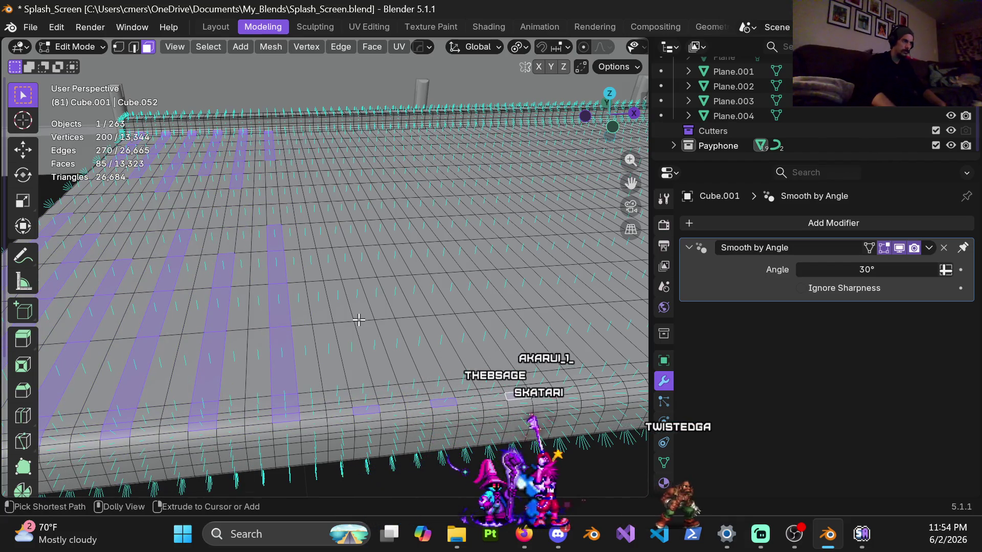
pyautogui.keyDown('ctrl'); pyautogui.click(512, 398); pyautogui.keyUp('ctrl')
# Pan and zoom to re-centre the slab for further selection.
pyautogui.scroll(-3, 413, 379)
pyautogui.scroll(2, 414, 378)
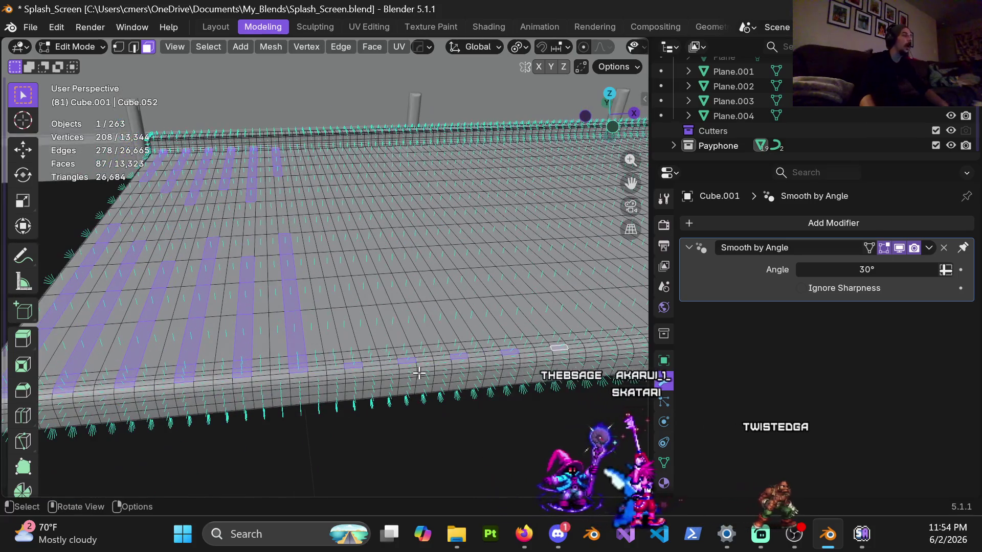
pyautogui.scroll(2, 380, 383)
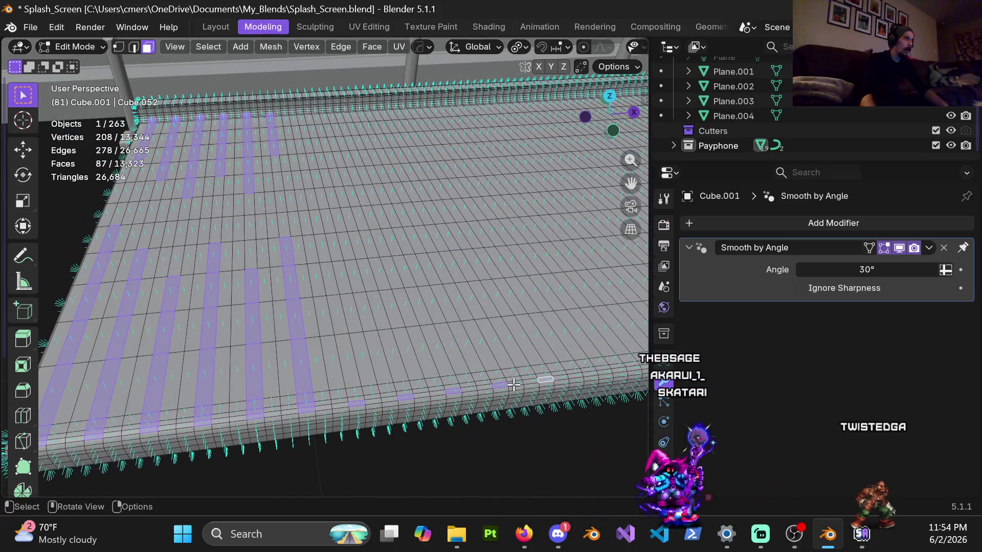
pyautogui.scroll(-1, 477, 372)
pyautogui.scroll(-1, 473, 372)
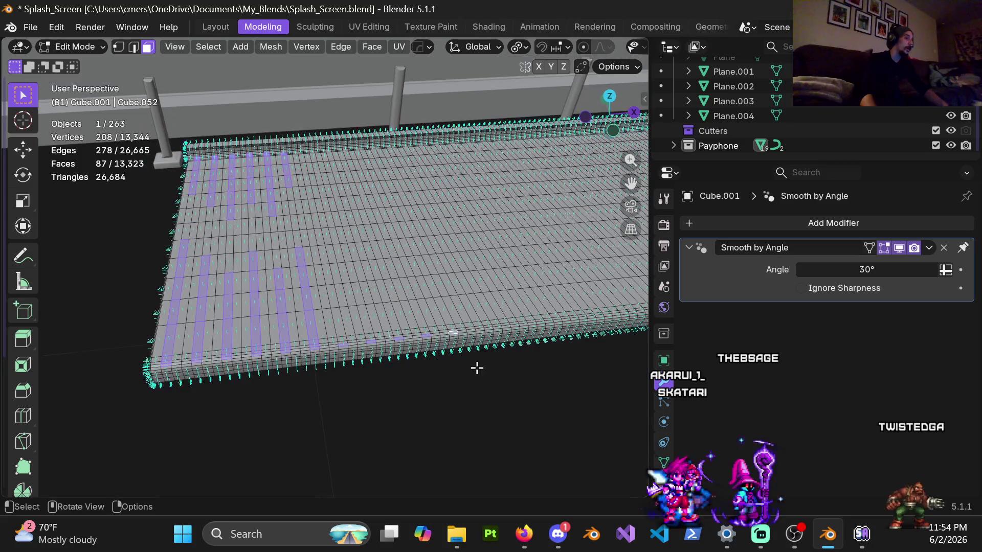
pyautogui.keyDown('shift'); pyautogui.moveTo(448, 361); pyautogui.dragTo(457, 378, button='middle'); pyautogui.keyUp('shift')
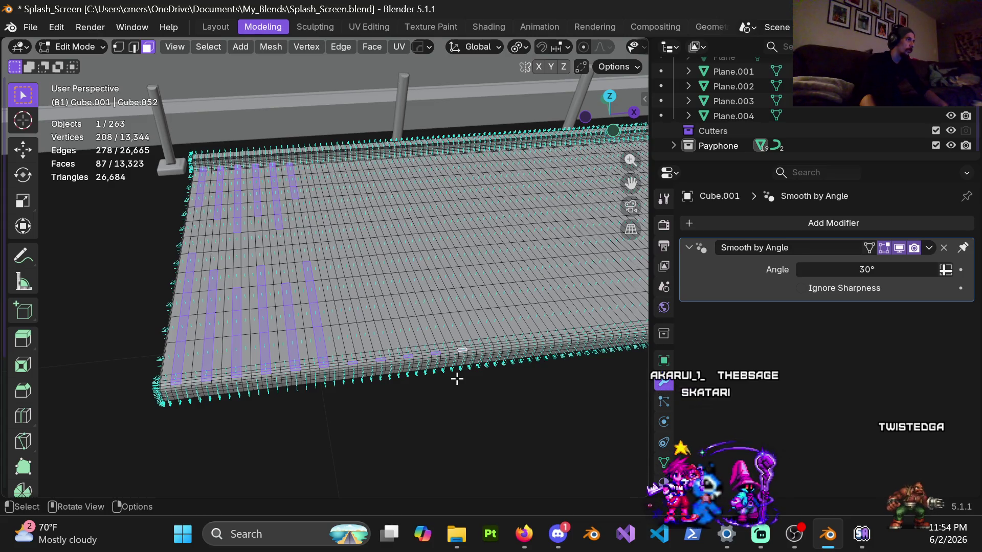
pyautogui.scroll(2, 456, 379)
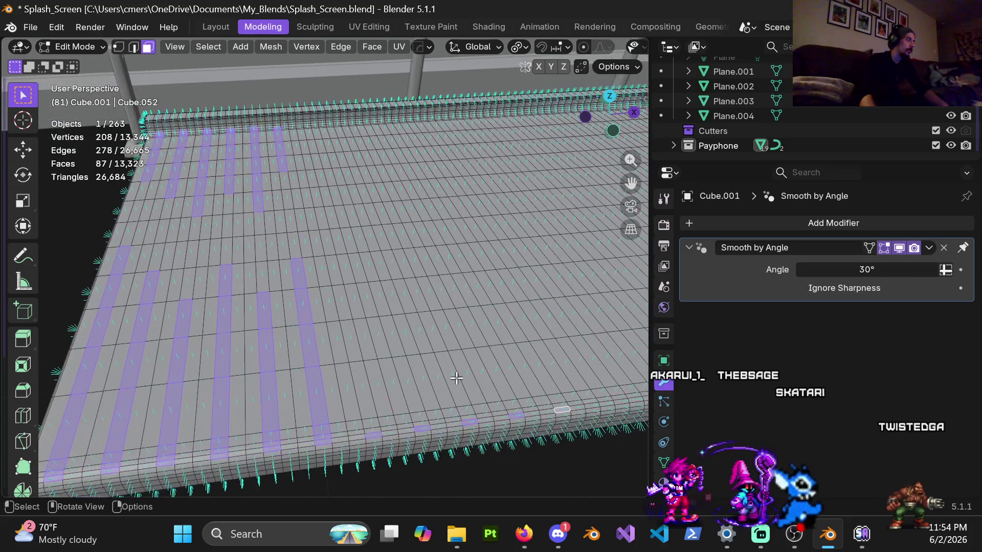
pyautogui.scroll(-3, 457, 378)
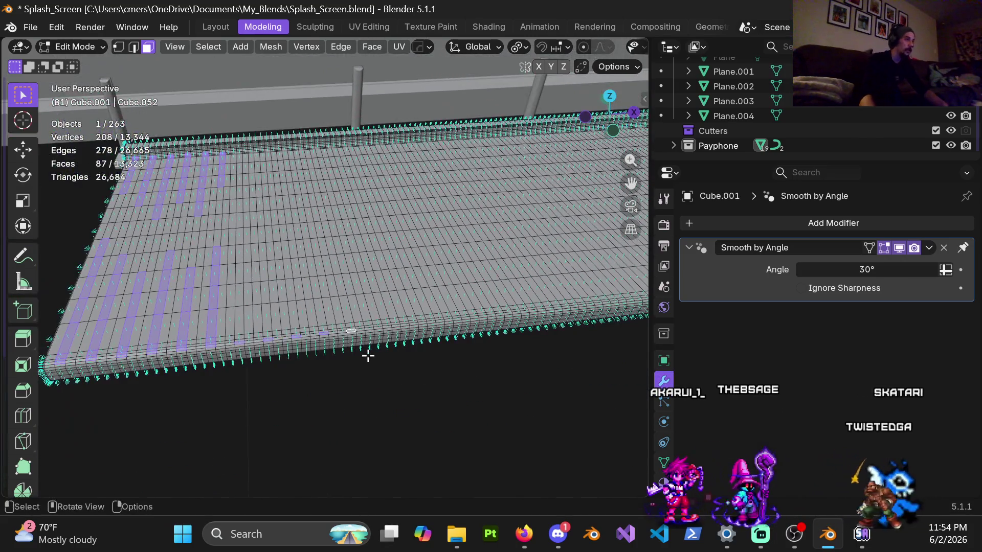
pyautogui.keyDown('shift'); pyautogui.scroll(-5, 368, 357); pyautogui.keyUp('shift')
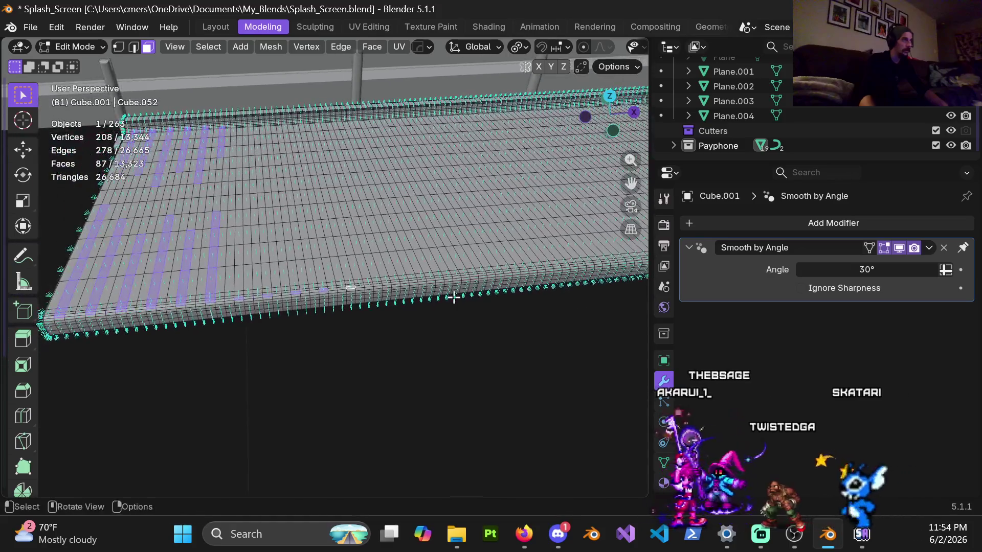
pyautogui.moveTo(454, 297)
pyautogui.keyDown('shift'); pyautogui.mouseDown(button='middle')
pyautogui.moveTo(576, 325)
pyautogui.moveTo(401, 336)
pyautogui.moveTo(332, 320)
pyautogui.mouseUp(button='middle'); pyautogui.keyUp('shift')
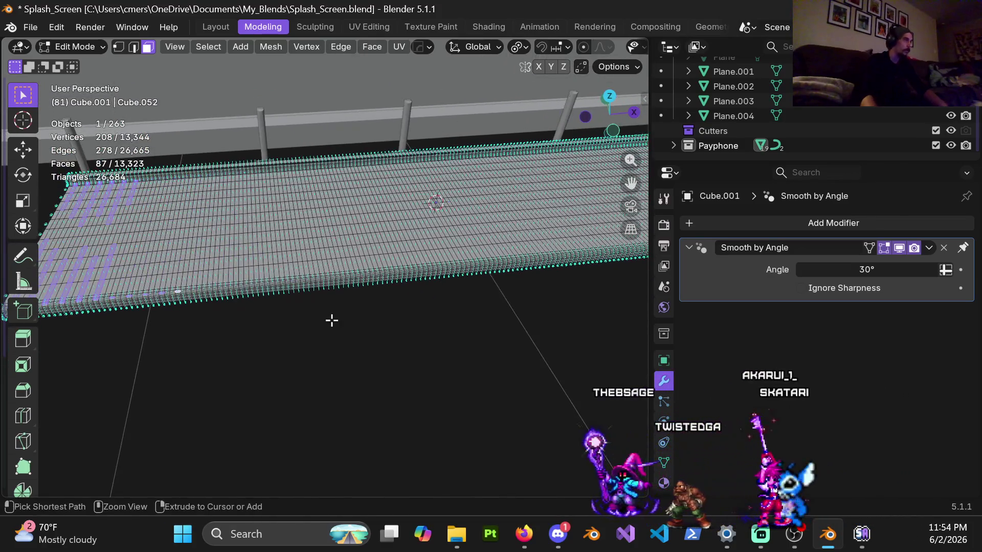
# Extend the selection along the slab's front edge to 106 faces.
pyautogui.press('ctrl+KP_Add')
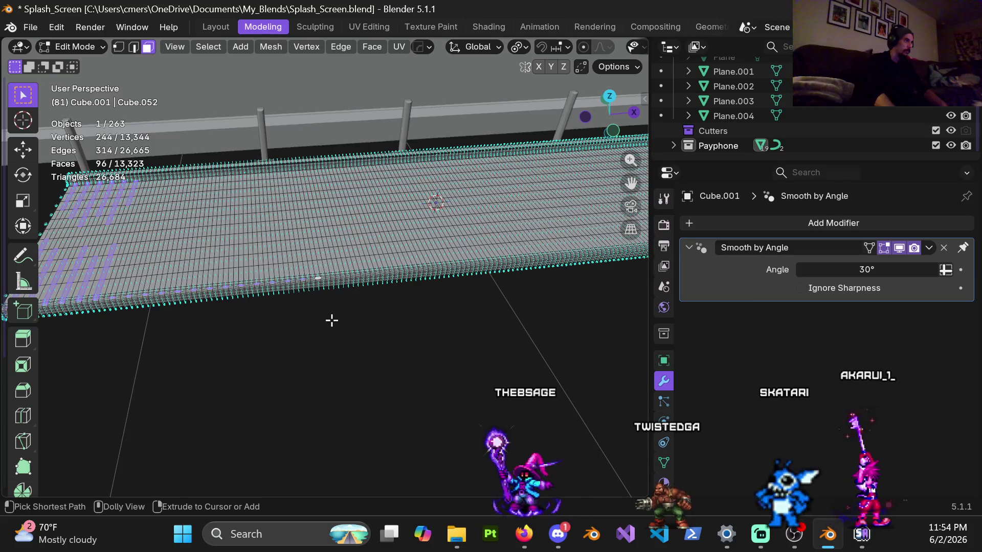
pyautogui.press('ctrl+KP_Add')
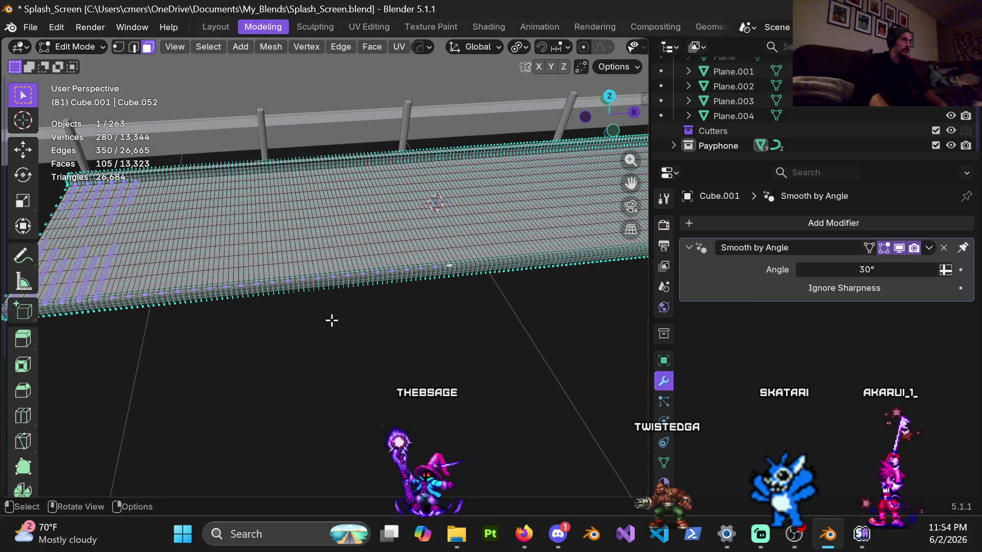
pyautogui.moveTo(434, 220)
pyautogui.mouseDown(button='middle')
pyautogui.moveTo(374, 217)
pyautogui.moveTo(403, 259)
pyautogui.moveTo(362, 266)
pyautogui.moveTo(373, 257)
pyautogui.mouseUp(button='middle')
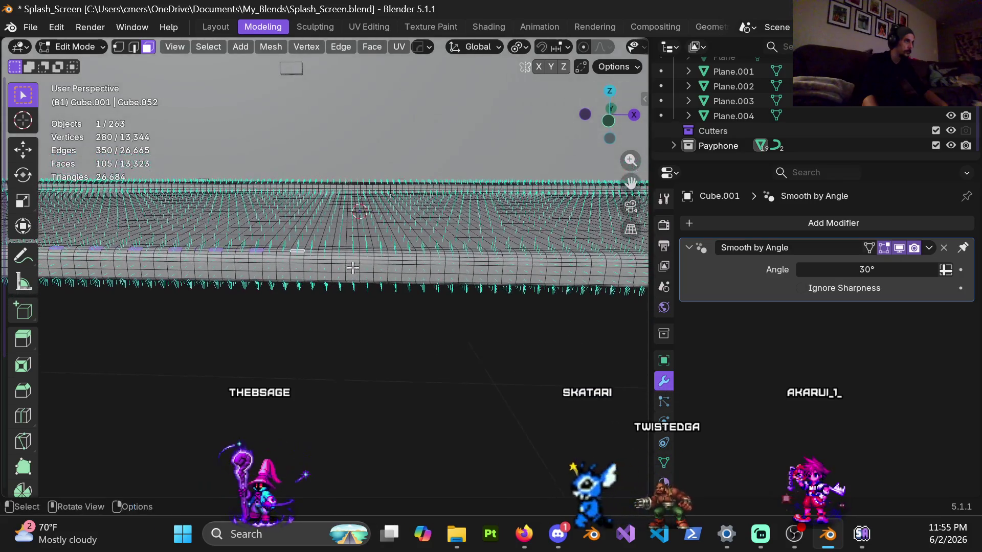
pyautogui.keyDown('ctrl'); pyautogui.click(377, 260); pyautogui.keyUp('ctrl')
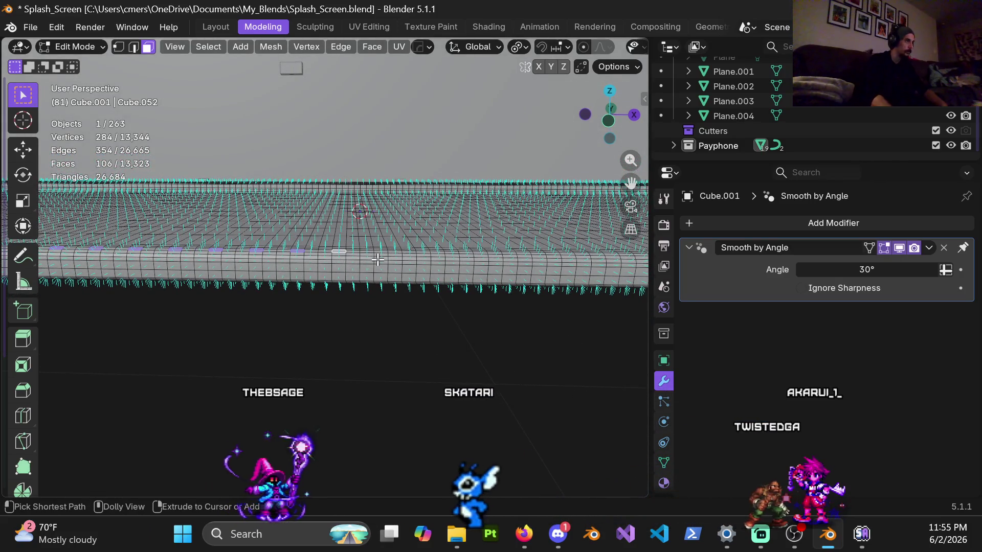
pyautogui.moveTo(377, 260); pyautogui.dragTo(379, 305, button='middle')
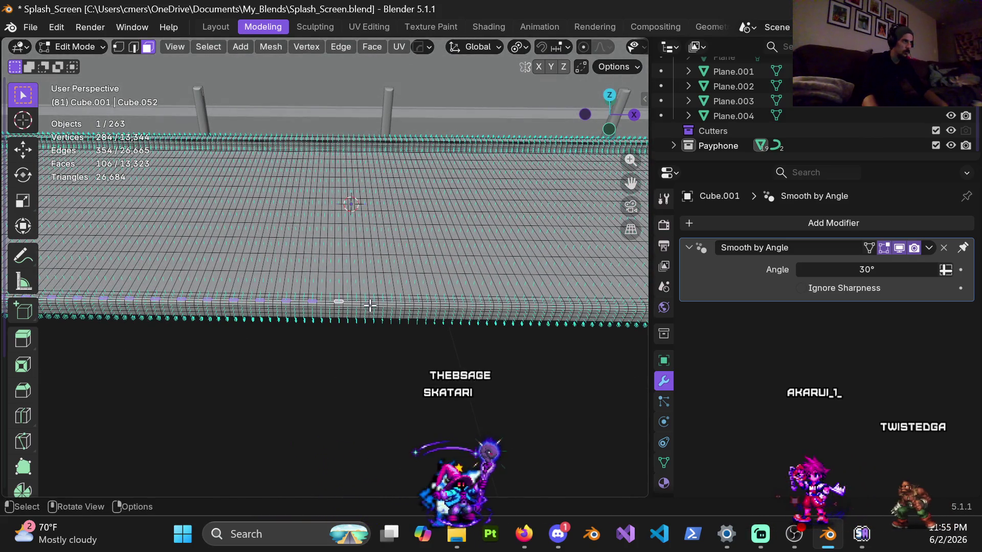
pyautogui.moveTo(342, 303)
pyautogui.mouseDown(button='middle')
pyautogui.moveTo(336, 292)
pyautogui.moveTo(363, 287)
pyautogui.moveTo(340, 317)
pyautogui.moveTo(353, 333)
pyautogui.moveTo(307, 328)
pyautogui.moveTo(327, 397)
pyautogui.mouseUp(button='middle')
pyautogui.scroll(6, 362, 287)
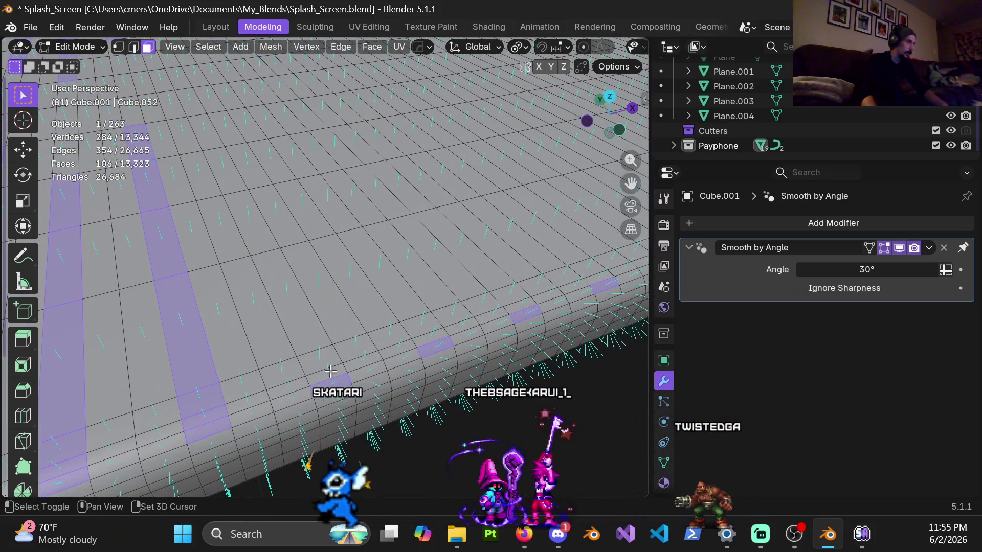
# Add two more strip faces along the slab's near edge.
pyautogui.keyDown('shift'); pyautogui.click(432, 346); pyautogui.keyUp('shift')
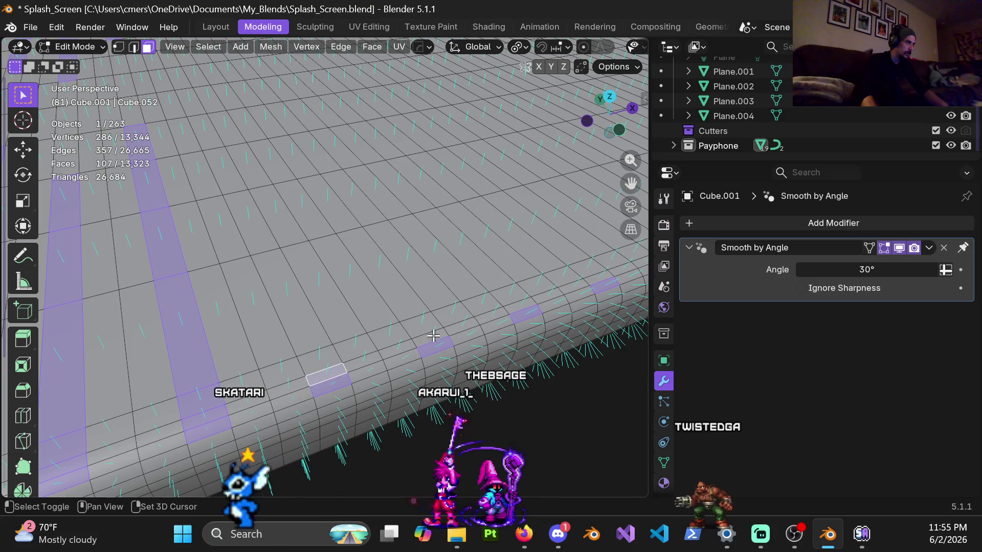
pyautogui.scroll(-6, 460, 312)
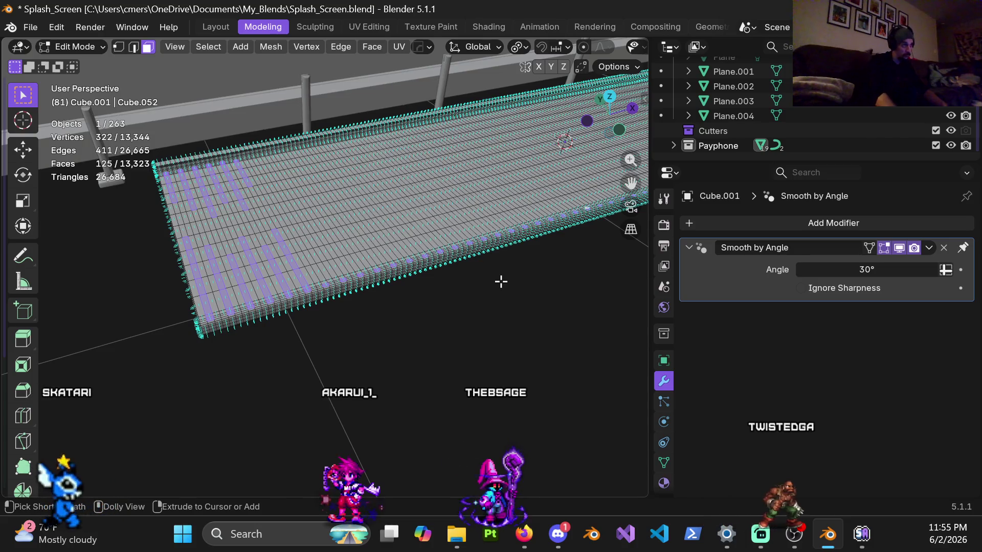
pyautogui.scroll(8, 333, 263)
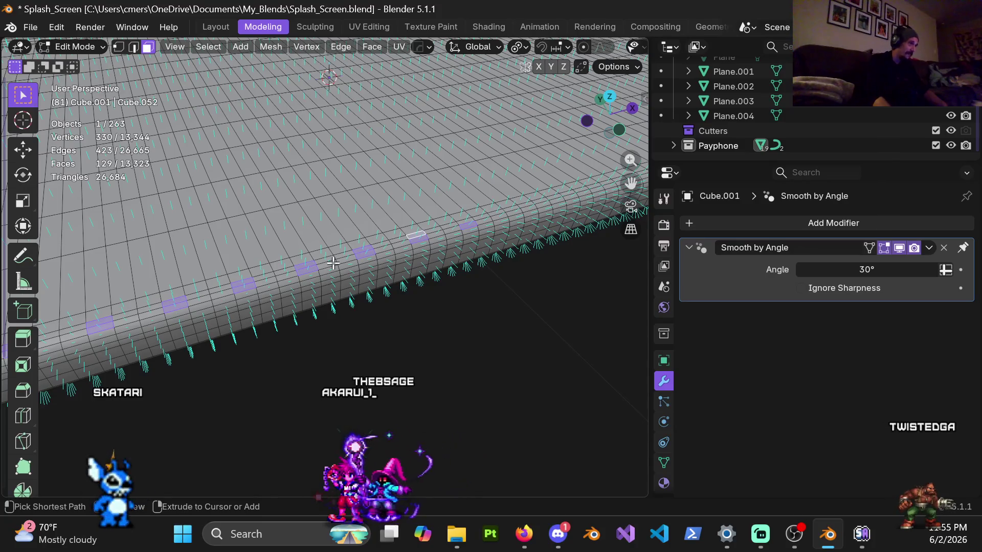
pyautogui.scroll(-4, 333, 263)
pyautogui.scroll(5, 316, 321)
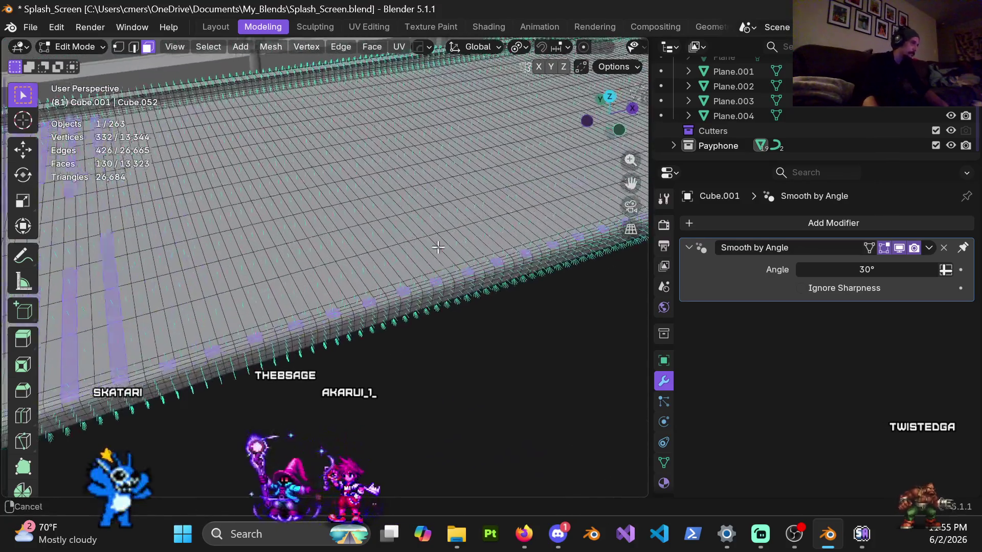
pyautogui.scroll(-2, 316, 321)
pyautogui.scroll(3, 411, 338)
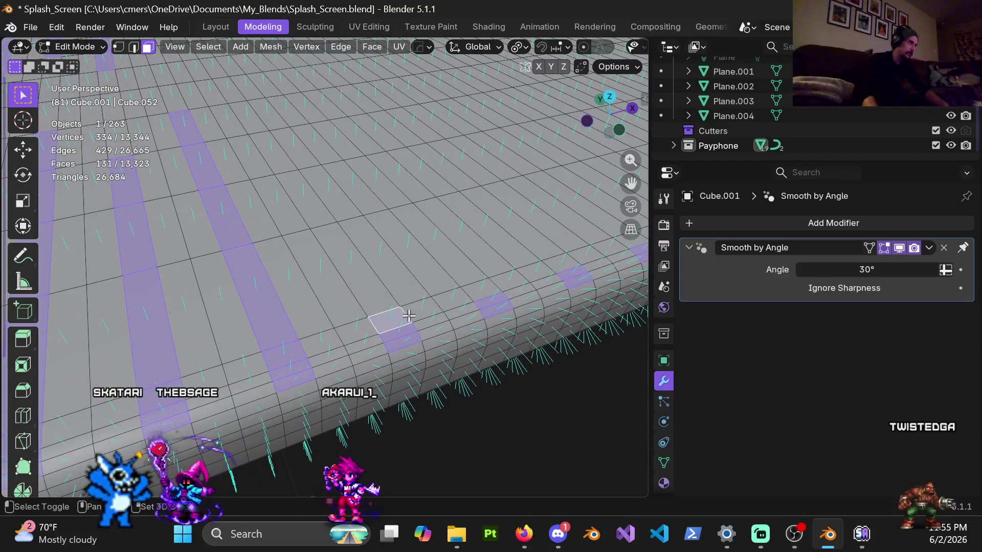
pyautogui.keyDown('shift'); pyautogui.click(489, 287); pyautogui.keyUp('shift')
pyautogui.scroll(-6, 499, 266)
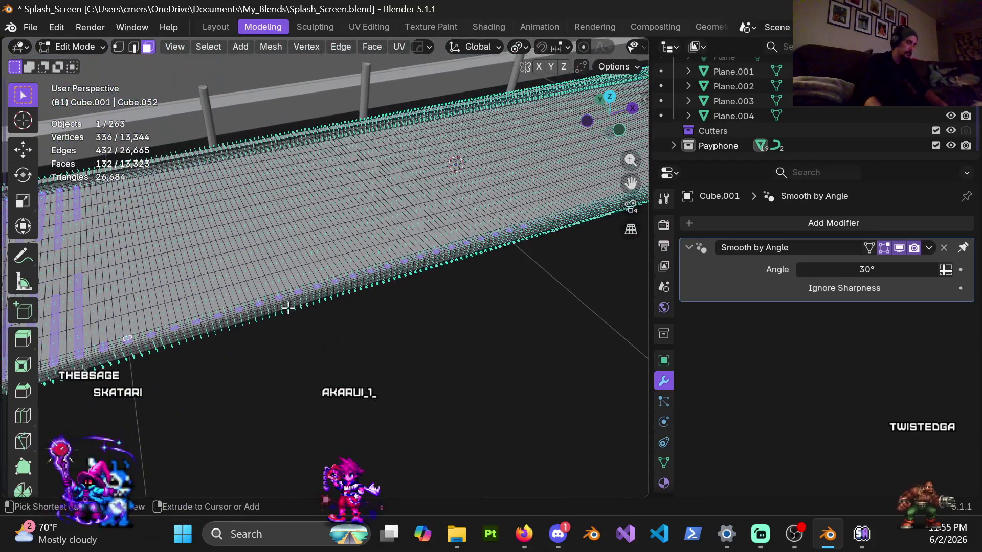
# Extend the strips across the whole front edge, reaching 178 selected faces.
pyautogui.hotkey('ctrl', 'shift', ']')
pyautogui.hotkey('ctrl', 'shift', ']')
pyautogui.hotkey('ctrl', 'shift', ']')
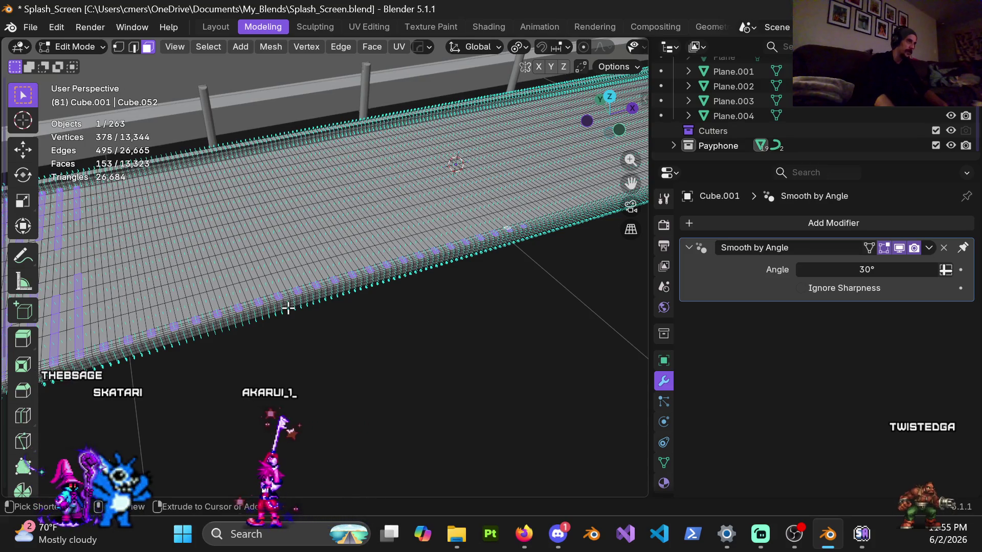
pyautogui.scroll(4, 428, 269)
pyautogui.moveTo(428, 270)
pyautogui.mouseDown(button='middle')
pyautogui.moveTo(363, 352)
pyautogui.moveTo(336, 349)
pyautogui.mouseUp(button='middle')
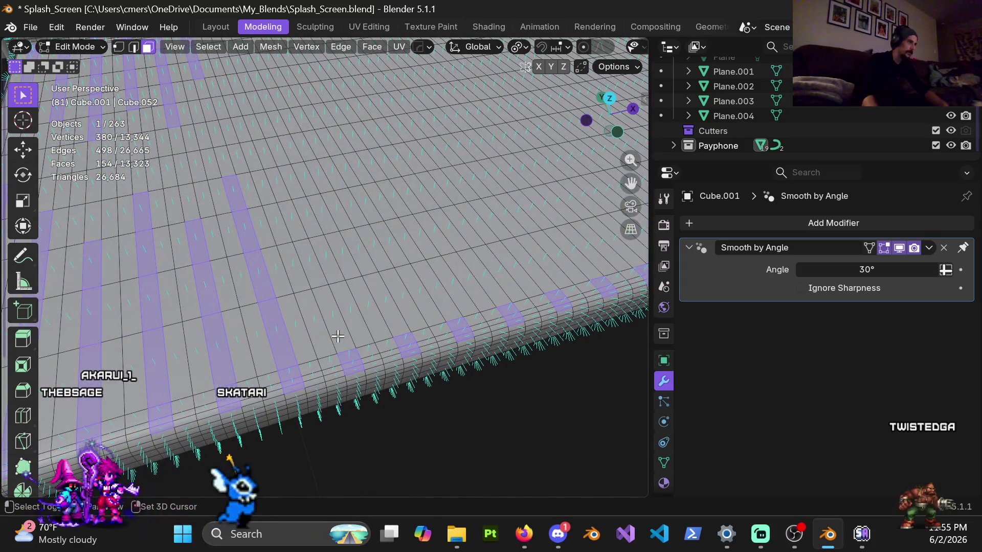
pyautogui.keyDown('ctrl'); pyautogui.click(338, 336); pyautogui.keyUp('ctrl')
pyautogui.keyDown('ctrl'); pyautogui.scroll(2, 389, 328); pyautogui.keyUp('ctrl')
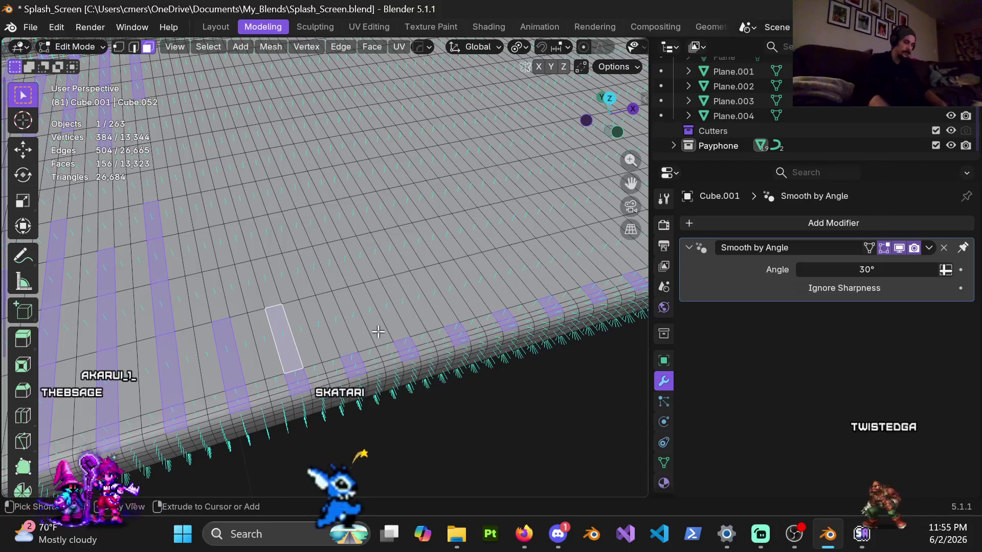
pyautogui.keyDown('ctrl'); pyautogui.click(379, 332); pyautogui.keyUp('ctrl')
pyautogui.keyDown('ctrl'); pyautogui.scroll(2, 437, 276); pyautogui.keyUp('ctrl')
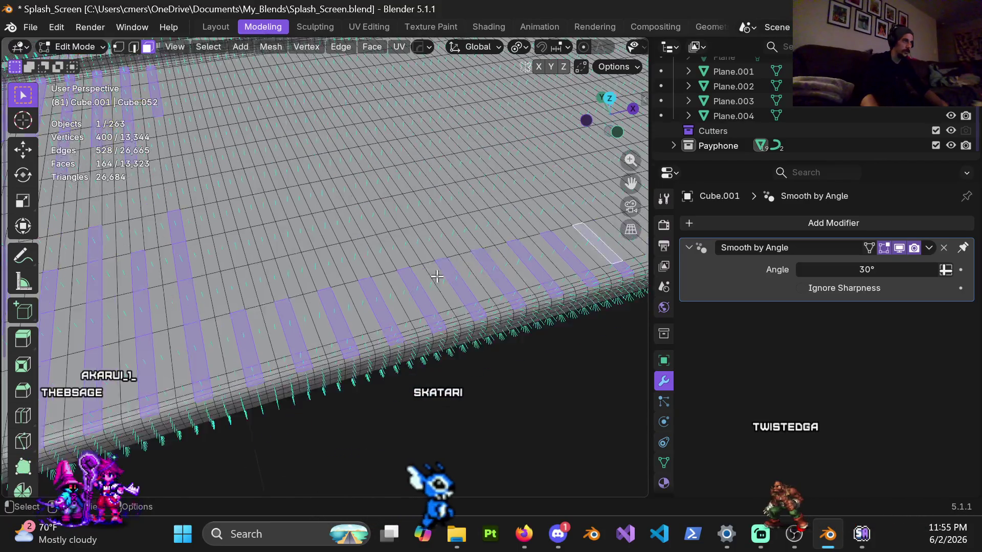
pyautogui.scroll(-4, 437, 276)
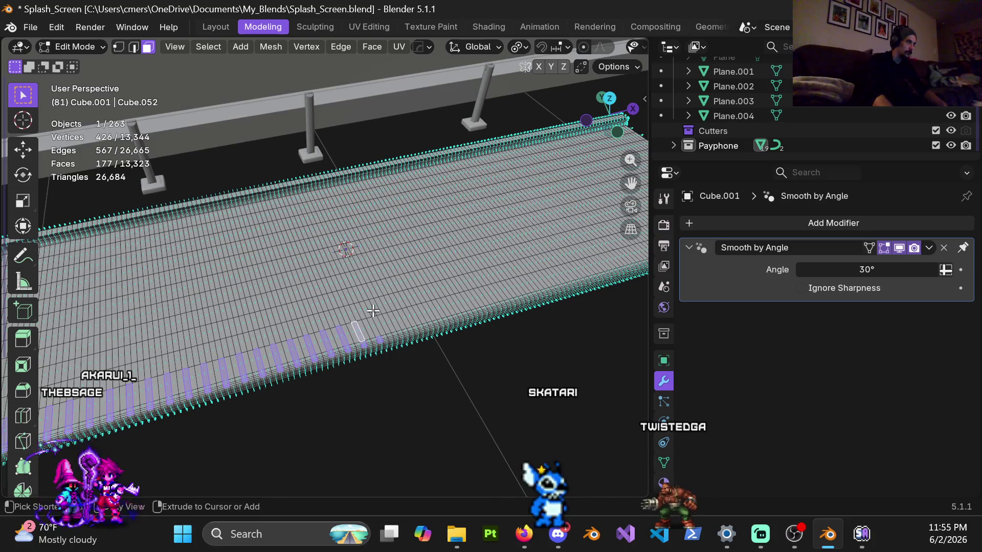
pyautogui.moveTo(235, 317)
pyautogui.mouseDown(button='middle')
pyautogui.moveTo(334, 335)
pyautogui.moveTo(324, 373)
pyautogui.moveTo(309, 377)
pyautogui.moveTo(319, 346)
pyautogui.mouseUp(button='middle')
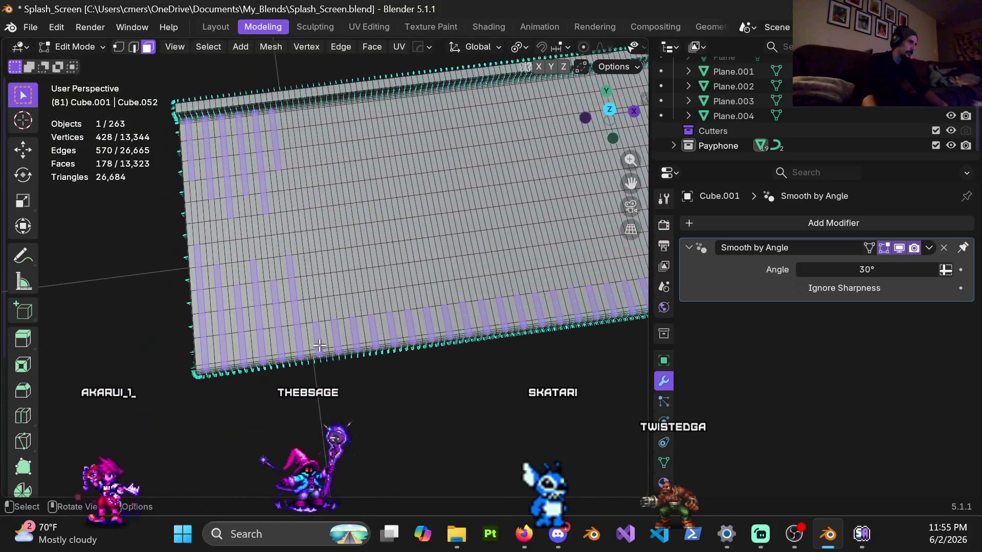
# Extend the staggered strips rightward along the bottom row, from 178 to 226 selected faces.
pyautogui.scroll(4, 319, 346)
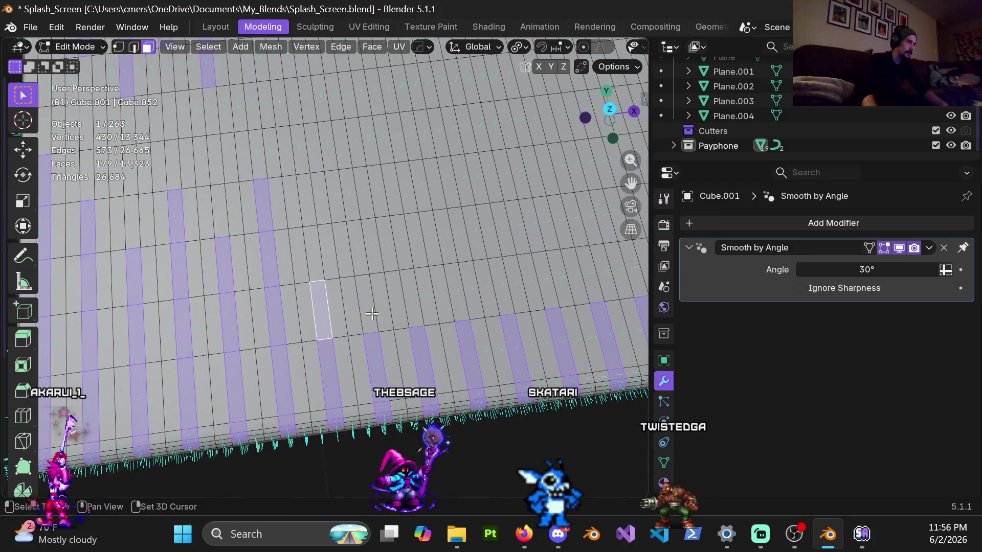
pyautogui.scroll(-5, 393, 311)
pyautogui.moveTo(394, 315); pyautogui.dragTo(385, 335, button='middle')
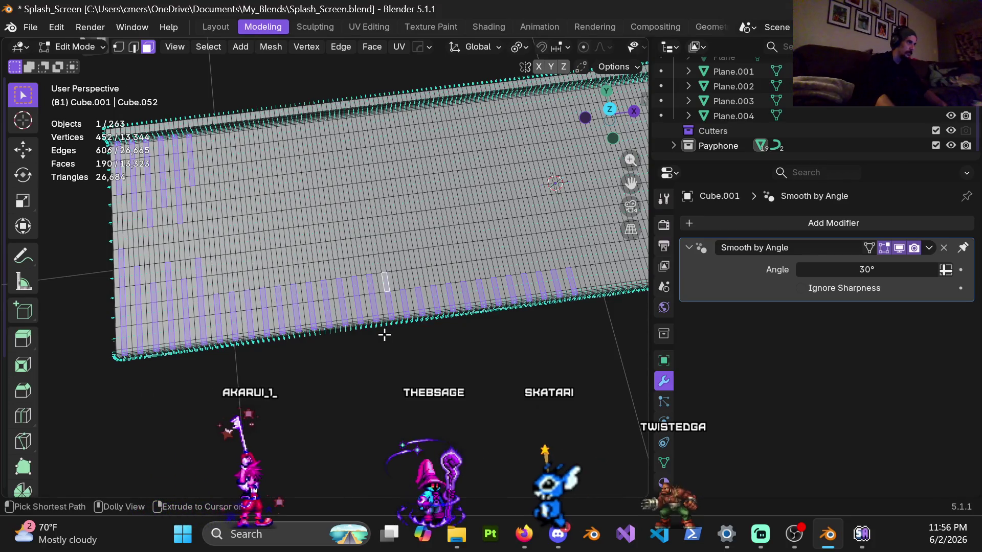
pyautogui.press('ctrl+shift+KP_Add')
pyautogui.press('ctrl+shift+KP_Add')
pyautogui.press('ctrl+shift+KP_Add')
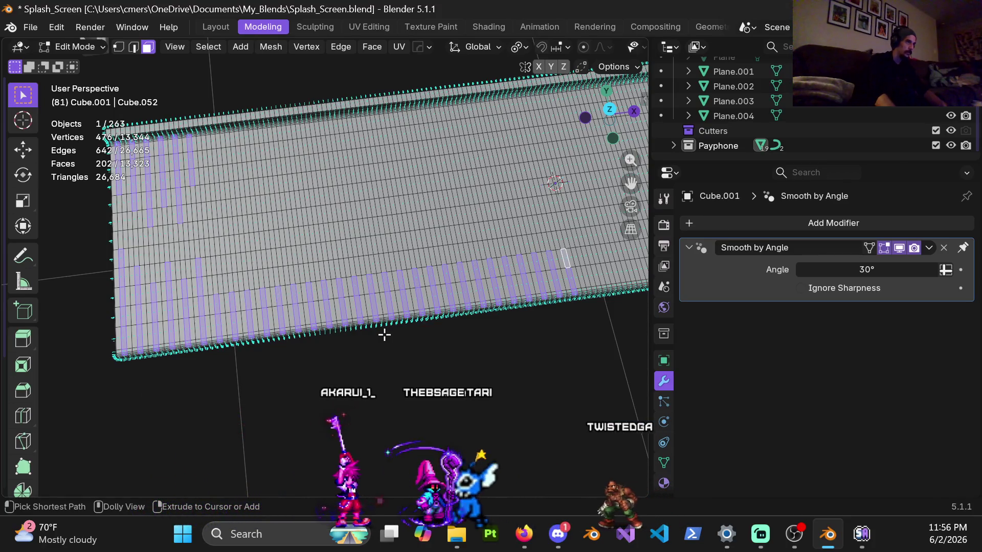
pyautogui.scroll(3, 384, 335)
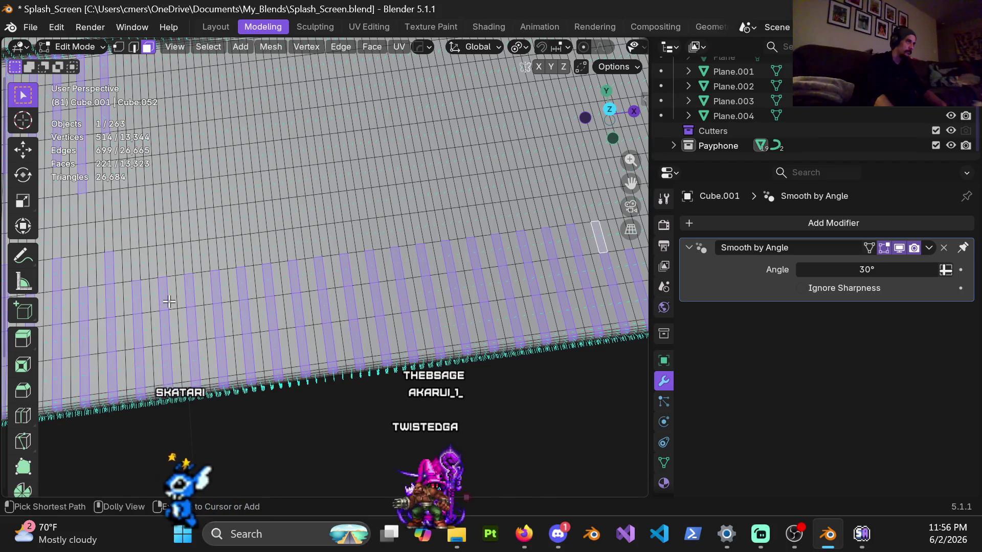
pyautogui.scroll(-4, 210, 318)
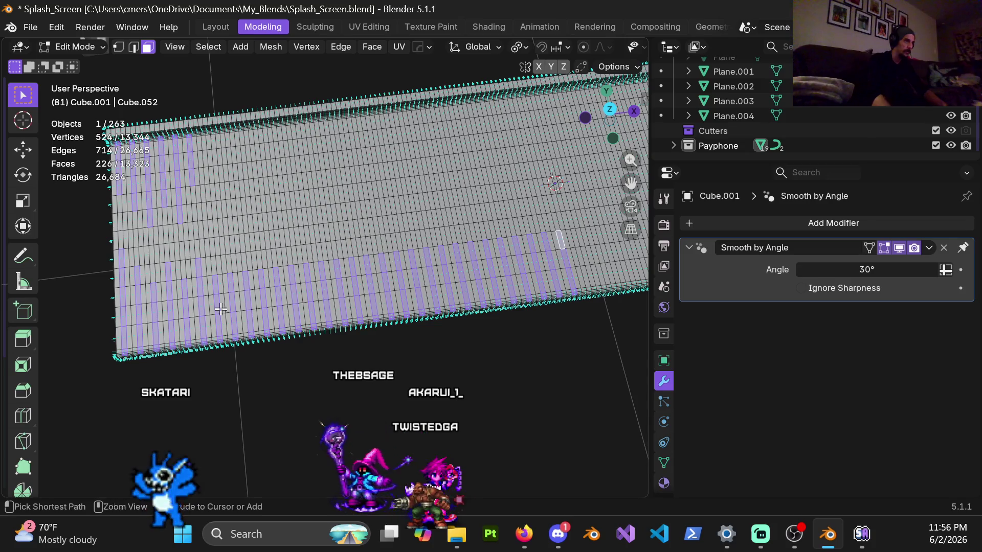
pyautogui.moveTo(326, 292); pyautogui.dragTo(315, 303, button='middle')
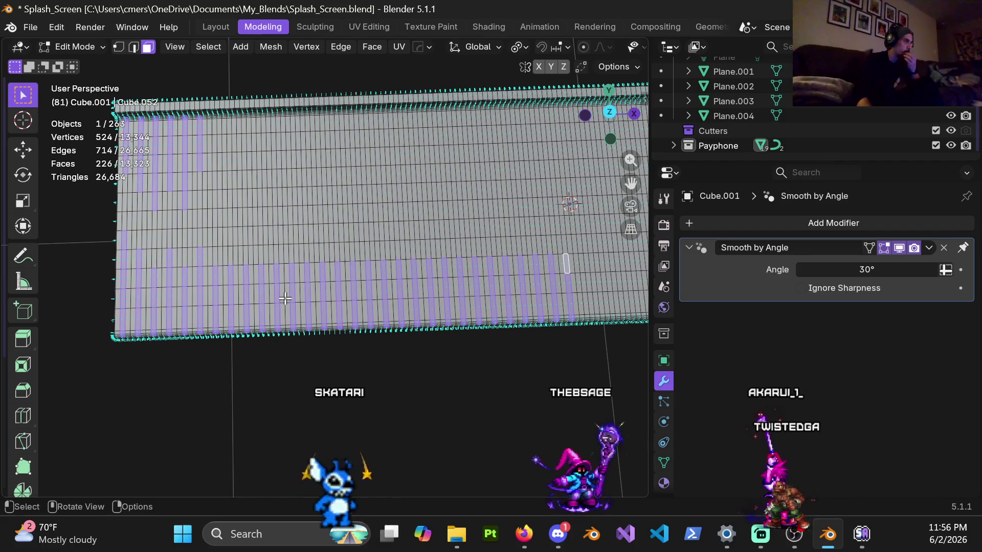
# Zoom in and add three more faces to the strips, bringing the selection to 229.
pyautogui.moveTo(286, 298)
pyautogui.mouseDown(button='middle')
pyautogui.moveTo(317, 290)
pyautogui.moveTo(462, 151)
pyautogui.moveTo(458, 204)
pyautogui.moveTo(459, 109)
pyautogui.moveTo(454, 195)
pyautogui.moveTo(468, 145)
pyautogui.moveTo(460, 169)
pyautogui.moveTo(307, 299)
pyautogui.mouseUp(button='middle')
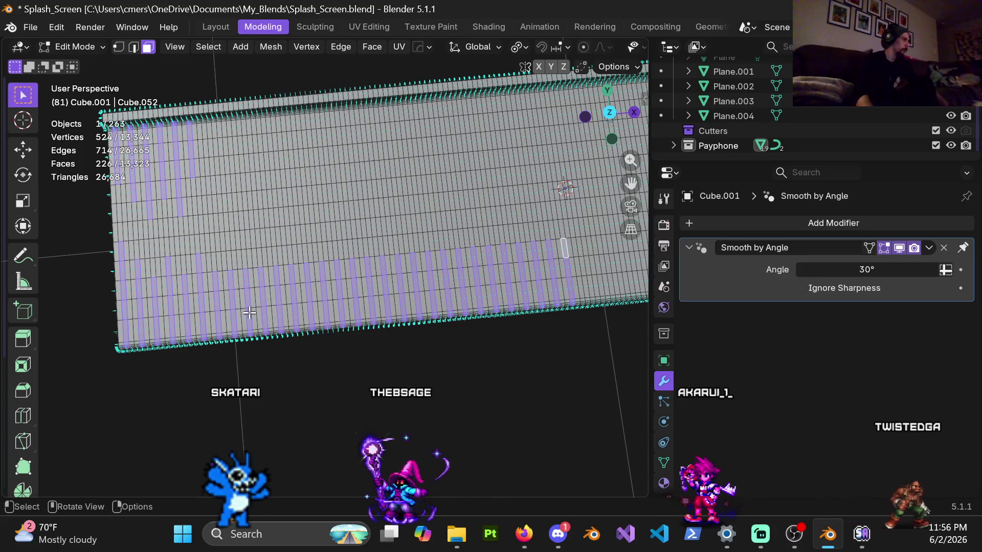
pyautogui.moveTo(246, 289)
pyautogui.keyDown('ctrl'); pyautogui.mouseDown(button='middle')
pyautogui.moveTo(372, 328)
pyautogui.moveTo(344, 313)
pyautogui.mouseUp(button='middle'); pyautogui.keyUp('ctrl')
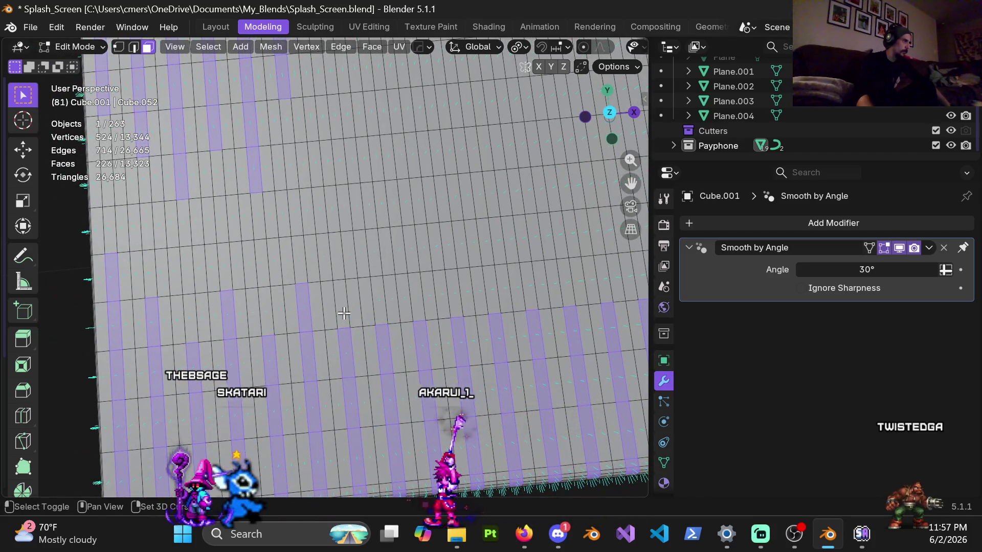
pyautogui.keyDown('shift'); pyautogui.click(340, 271); pyautogui.keyUp('shift')
# Add twelve single faces to the staggered plank strips, reaching 241 selected faces.
pyautogui.moveTo(341, 274)
pyautogui.keyDown('shift'); pyautogui.mouseDown(button='middle')
pyautogui.moveTo(344, 305)
pyautogui.moveTo(329, 299)
pyautogui.mouseUp(button='middle'); pyautogui.keyUp('shift')
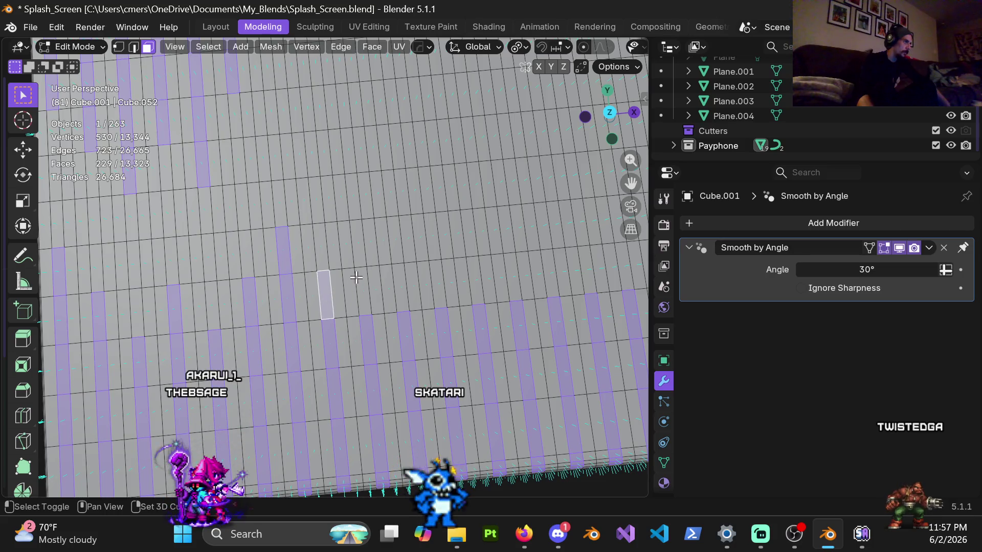
pyautogui.keyDown('shift'); pyautogui.click(402, 270); pyautogui.keyUp('shift')
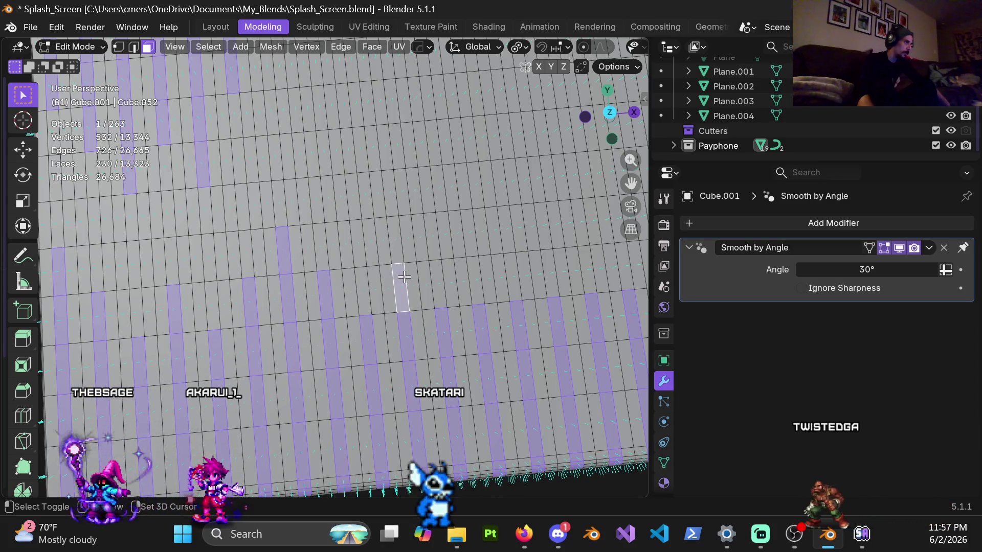
pyautogui.keyDown('shift'); pyautogui.click(431, 242); pyautogui.keyUp('shift')
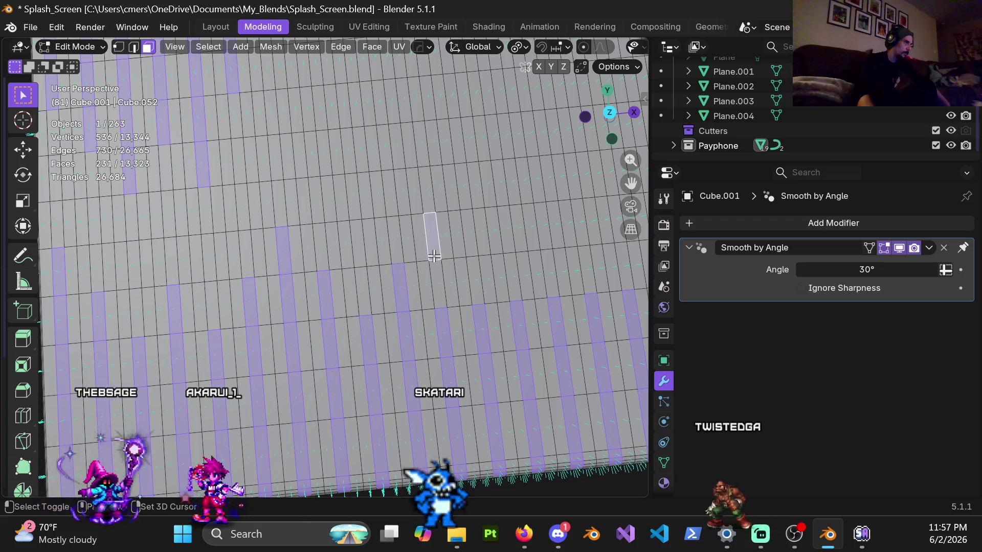
pyautogui.keyDown('shift'); pyautogui.click(435, 283); pyautogui.keyUp('shift')
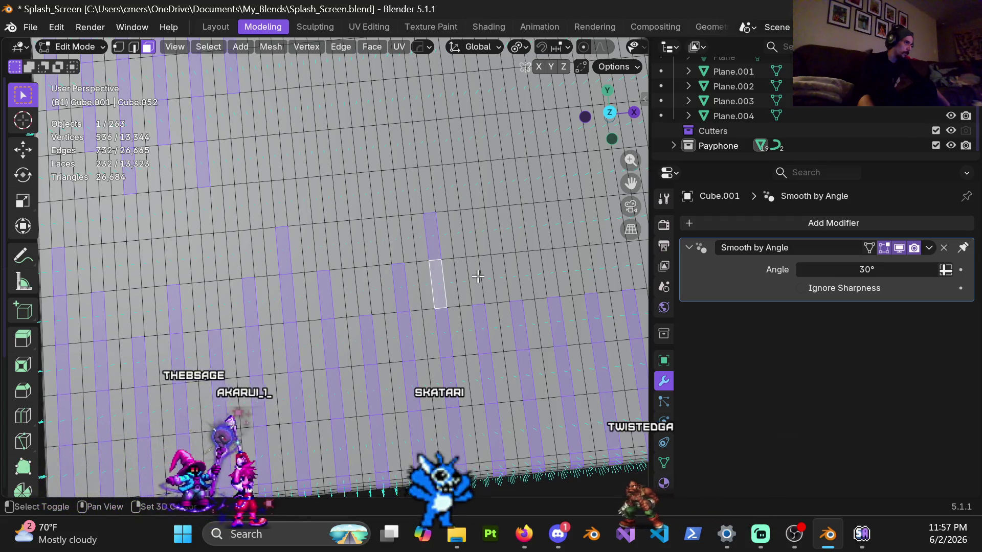
pyautogui.keyDown('shift'); pyautogui.click(475, 280); pyautogui.keyUp('shift')
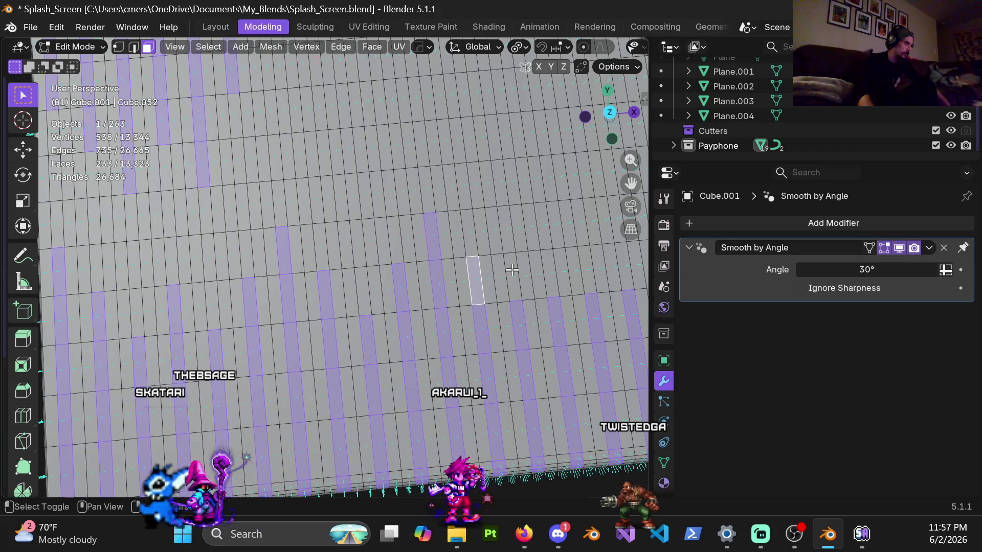
pyautogui.scroll(-3, 491, 285)
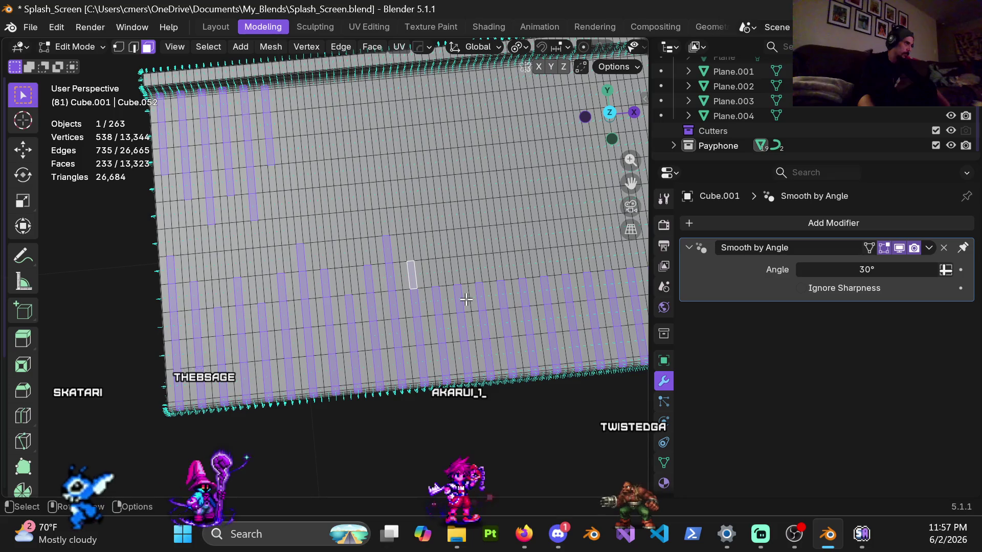
pyautogui.keyDown('shift'); pyautogui.moveTo(462, 302); pyautogui.dragTo(349, 305, button='middle'); pyautogui.keyUp('shift')
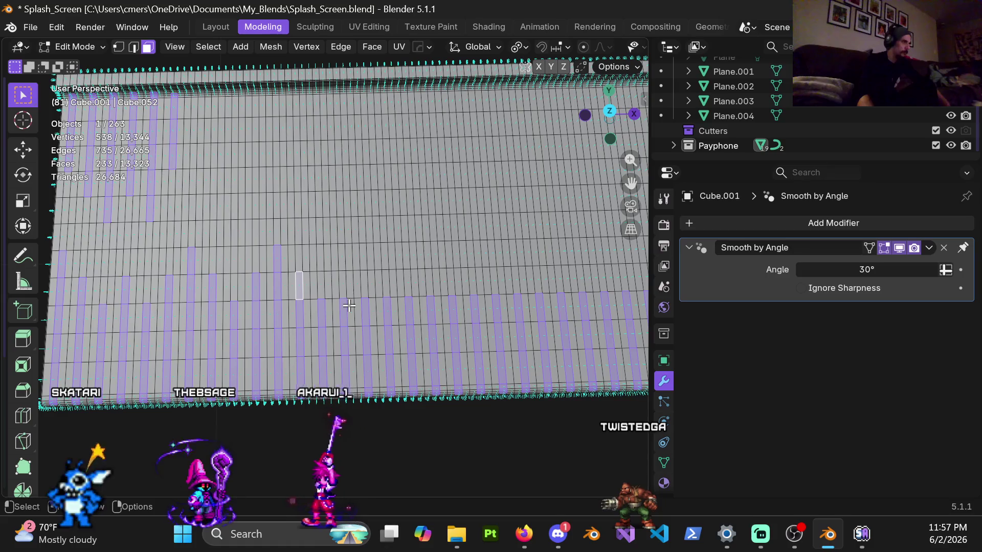
pyautogui.keyDown('shift'); pyautogui.click(341, 284); pyautogui.keyUp('shift')
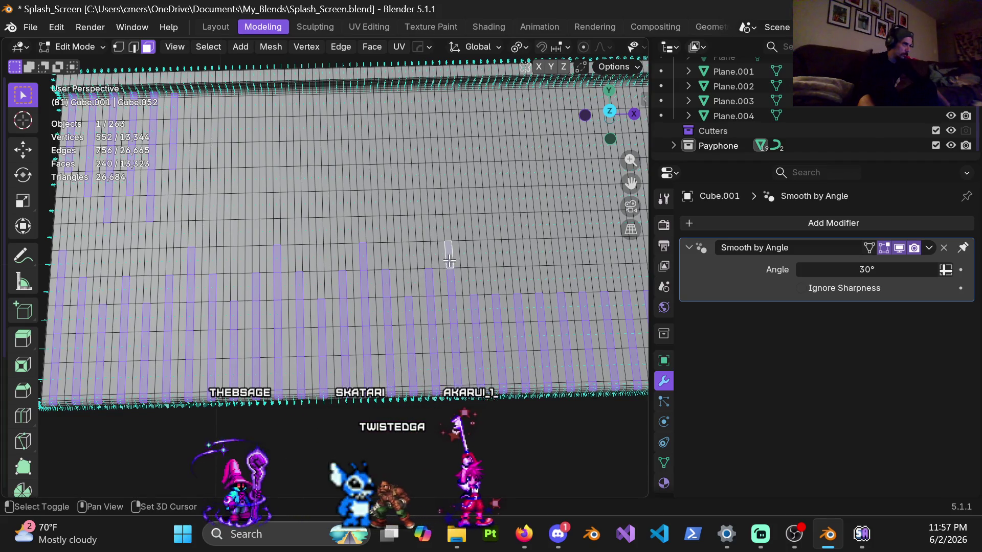
pyautogui.moveTo(450, 275)
pyautogui.mouseDown(button='middle')
pyautogui.moveTo(365, 305)
pyautogui.moveTo(350, 294)
pyautogui.mouseUp(button='middle')
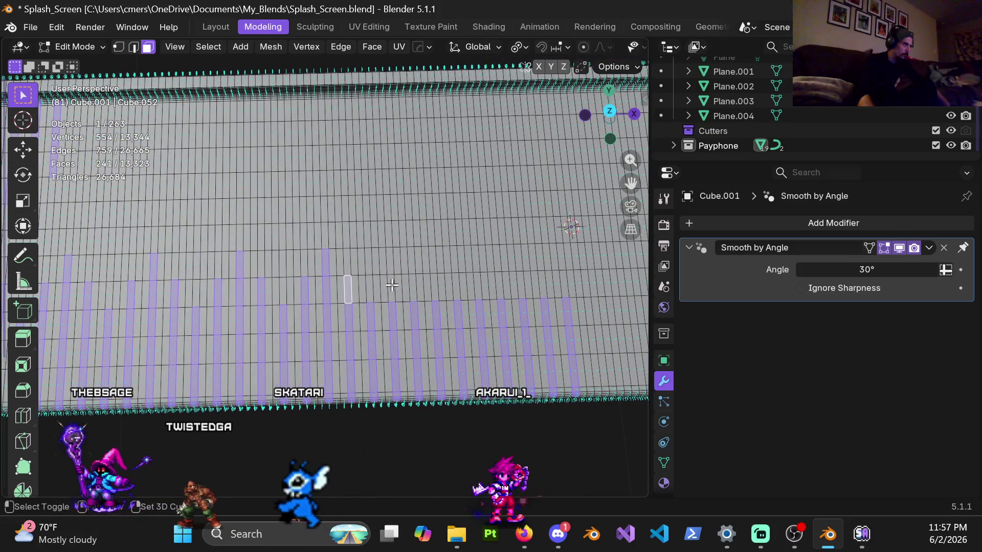
# Add six more strip faces across the floor slab to the selection.
pyautogui.keyDown('shift'); pyautogui.click(408, 289); pyautogui.keyUp('shift')
pyautogui.keyDown('shift'); pyautogui.click(409, 288); pyautogui.keyUp('shift')
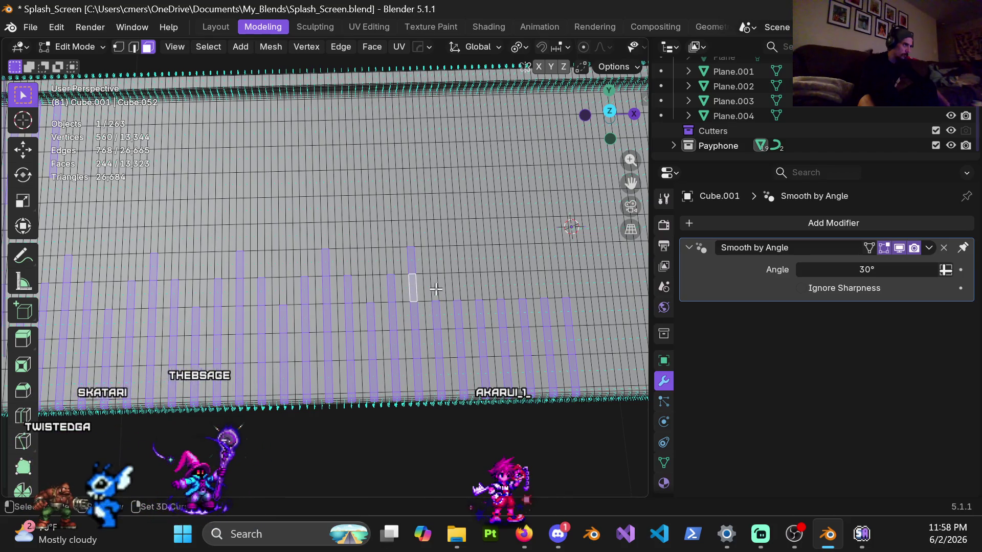
pyautogui.keyDown('shift'); pyautogui.click(436, 290); pyautogui.keyUp('shift')
pyautogui.keyDown('shift'); pyautogui.click(481, 281); pyautogui.keyUp('shift')
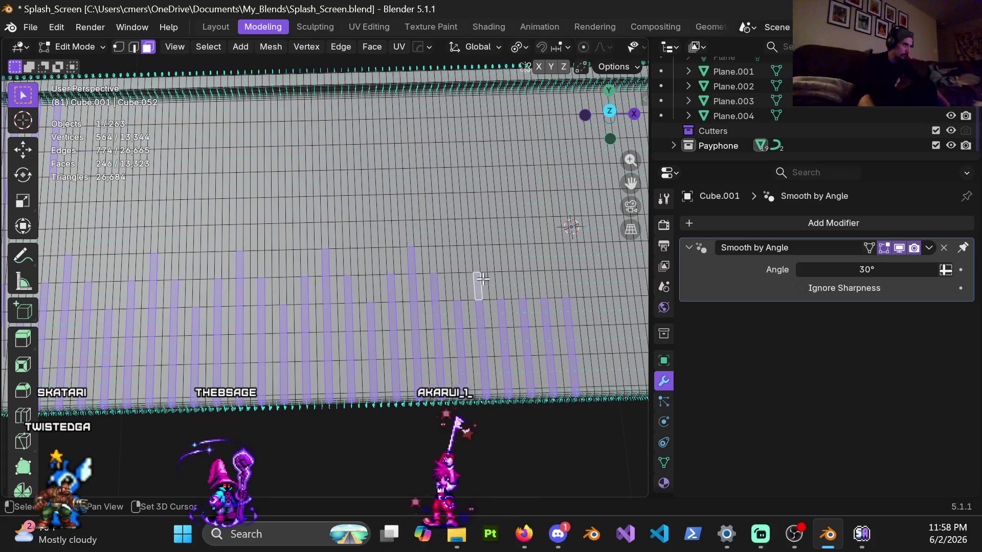
pyautogui.keyDown('shift'); pyautogui.click(496, 260); pyautogui.keyUp('shift')
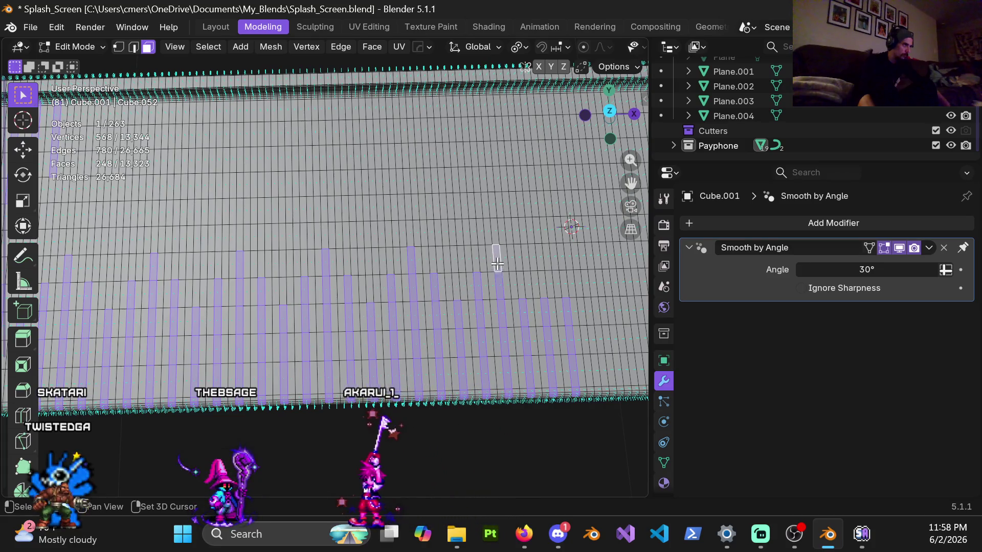
pyautogui.keyDown('shift'); pyautogui.click(521, 280); pyautogui.keyUp('shift')
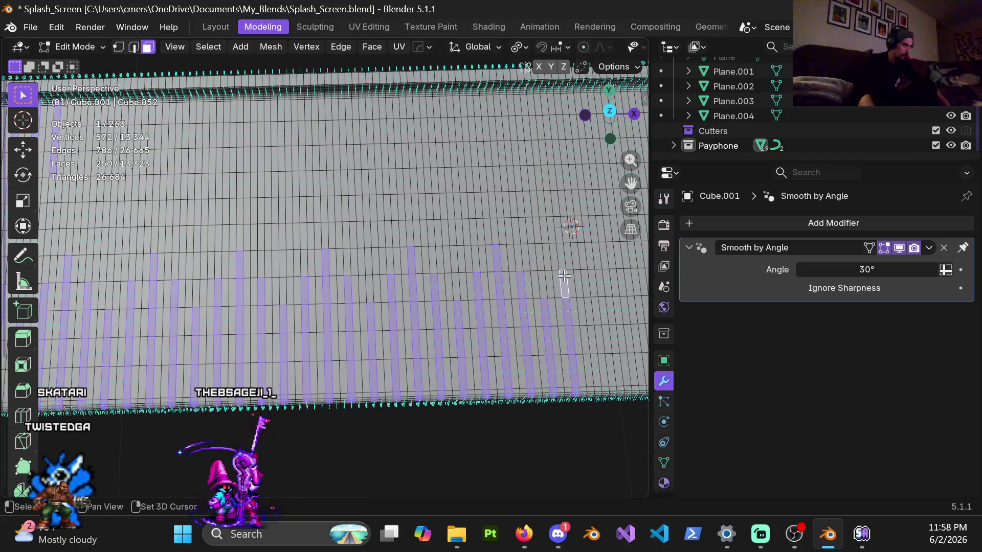
pyautogui.scroll(-3, 342, 308)
pyautogui.moveTo(342, 308)
pyautogui.mouseDown(button='middle')
pyautogui.moveTo(373, 292)
pyautogui.moveTo(366, 308)
pyautogui.moveTo(335, 323)
pyautogui.moveTo(346, 198)
pyautogui.moveTo(302, 243)
pyautogui.mouseUp(button='middle')
pyautogui.scroll(4, 299, 243)
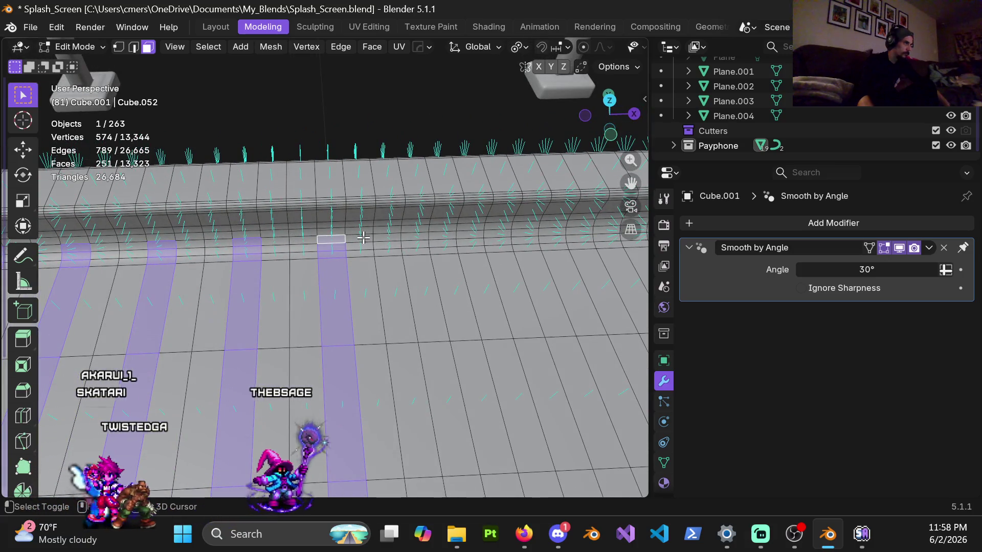
# Add individual faces along the wall base of the floor slab.
pyautogui.keyDown('shift'); pyautogui.click(413, 235); pyautogui.keyUp('shift')
pyautogui.moveTo(413, 235)
pyautogui.mouseDown(button='middle')
pyautogui.moveTo(389, 241)
pyautogui.moveTo(317, 223)
pyautogui.mouseUp(button='middle')
pyautogui.keyDown('shift'); pyautogui.click(328, 217); pyautogui.keyUp('shift')
pyautogui.moveTo(363, 262); pyautogui.dragTo(361, 275, button='middle')
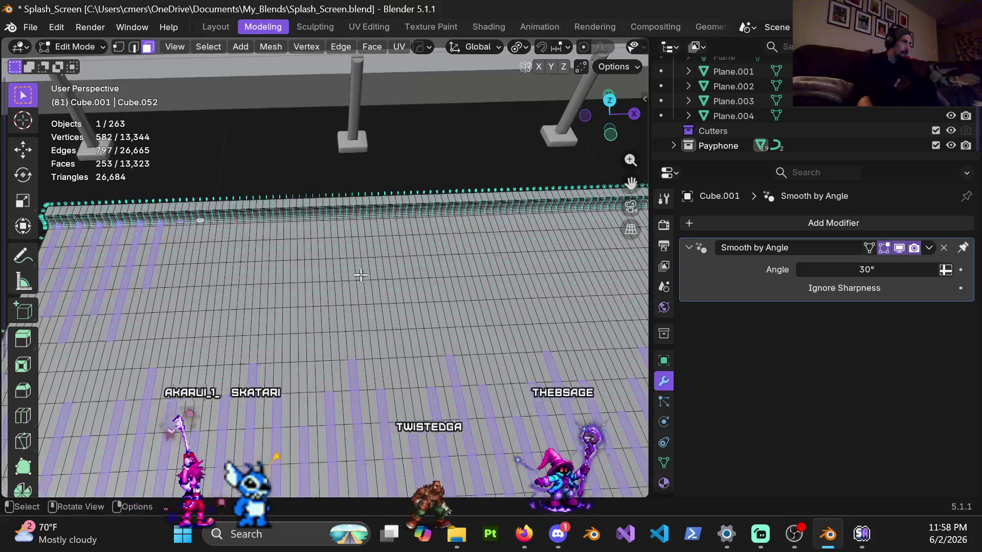
pyautogui.scroll(-2, 361, 273)
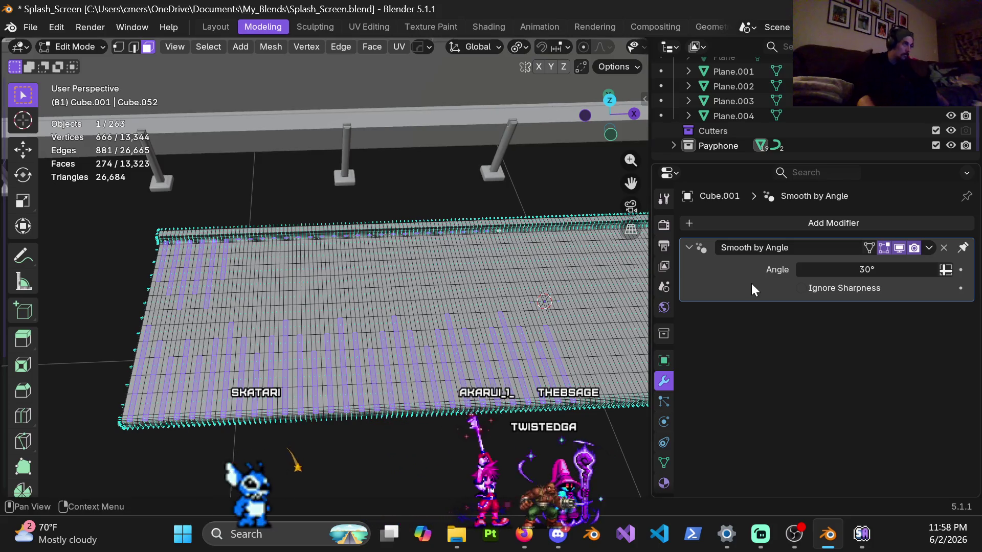
pyautogui.moveTo(359, 272)
pyautogui.keyDown('ctrl'); pyautogui.mouseDown(button='middle')
pyautogui.moveTo(354, 317)
pyautogui.moveTo(354, 114)
pyautogui.moveTo(324, 274)
pyautogui.moveTo(343, 269)
pyautogui.moveTo(332, 307)
pyautogui.moveTo(330, 296)
pyautogui.mouseUp(button='middle'); pyautogui.keyUp('ctrl')
pyautogui.scroll(3, 330, 296)
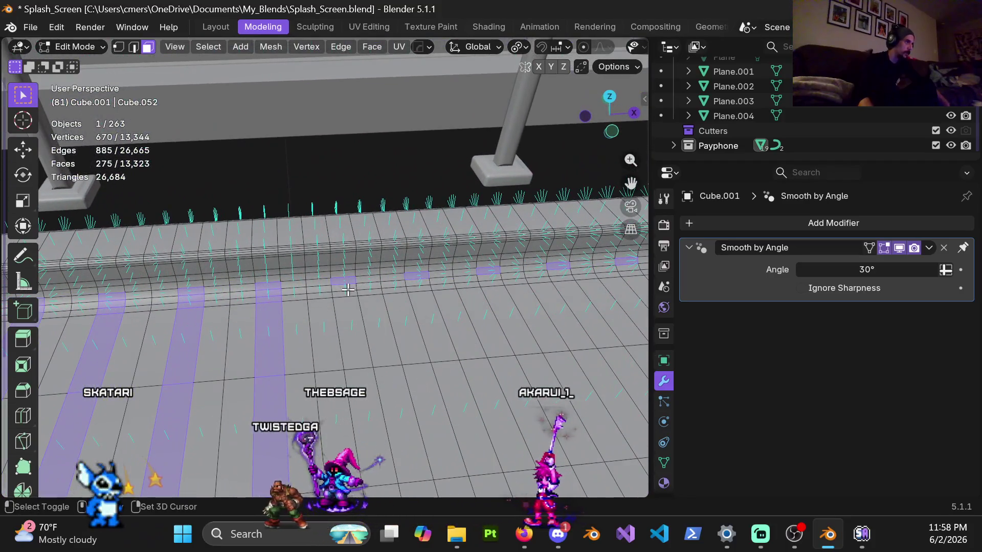
pyautogui.keyDown('shift'); pyautogui.click(411, 283); pyautogui.keyUp('shift')
pyautogui.keyDown('ctrl'); pyautogui.moveTo(412, 283); pyautogui.dragTo(234, 276, button='middle'); pyautogui.keyUp('ctrl')
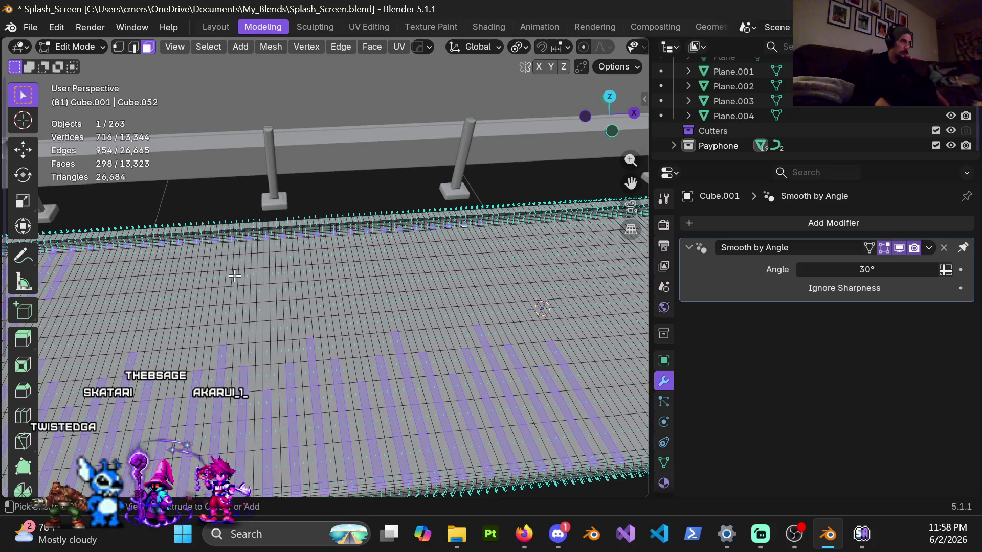
pyautogui.scroll(5, 329, 226)
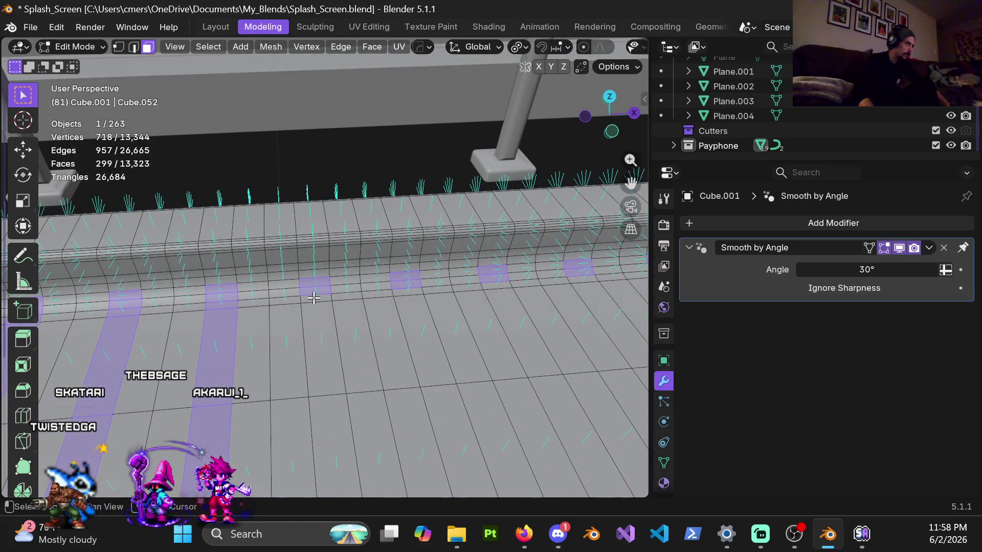
pyautogui.keyDown('ctrl'); pyautogui.moveTo(417, 299); pyautogui.dragTo(301, 281, button='middle'); pyautogui.keyUp('ctrl')
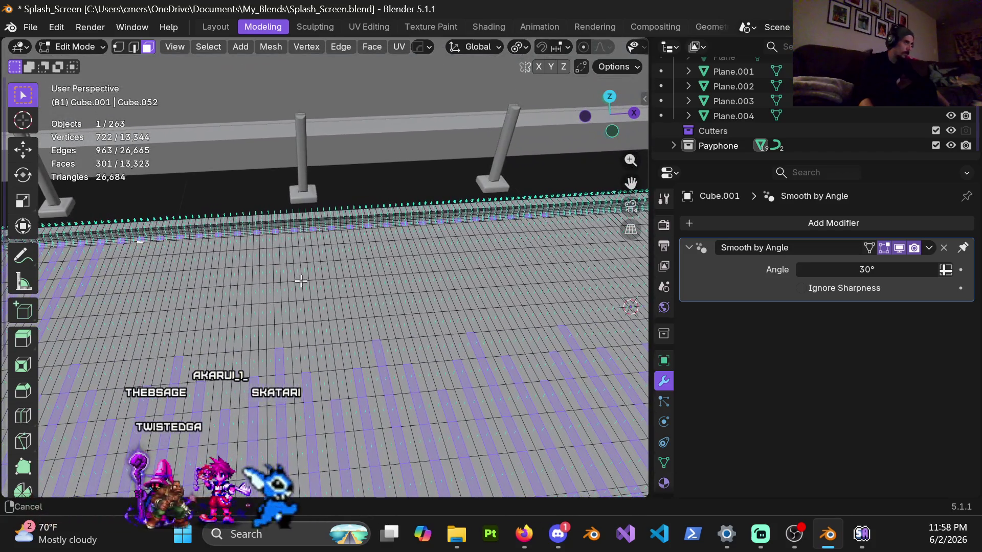
# Add shortest-path runs of faces along the wall base, reaching 350 selected faces.
pyautogui.keyDown('ctrl'); pyautogui.click(300, 281); pyautogui.keyUp('ctrl')
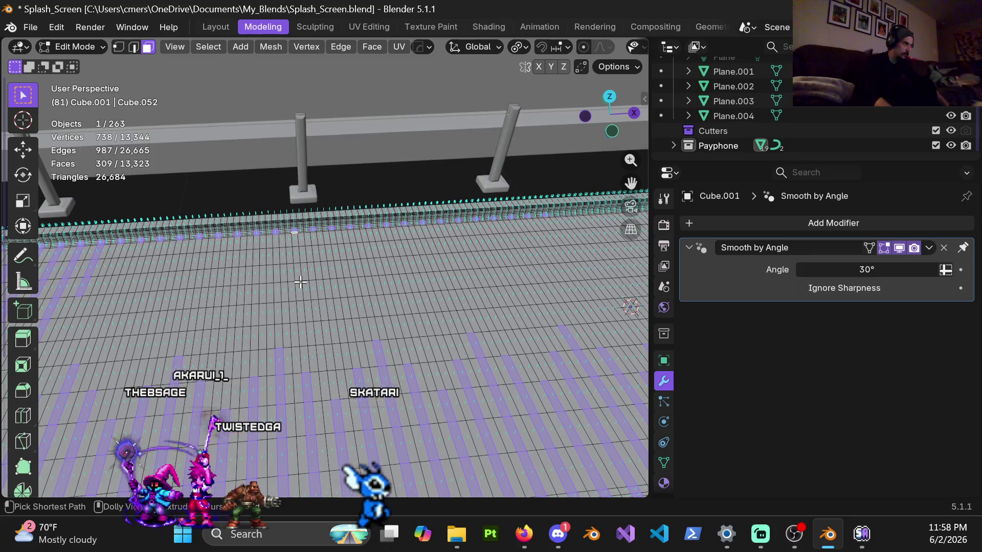
pyautogui.keyDown('ctrl'); pyautogui.click(300, 282); pyautogui.keyUp('ctrl')
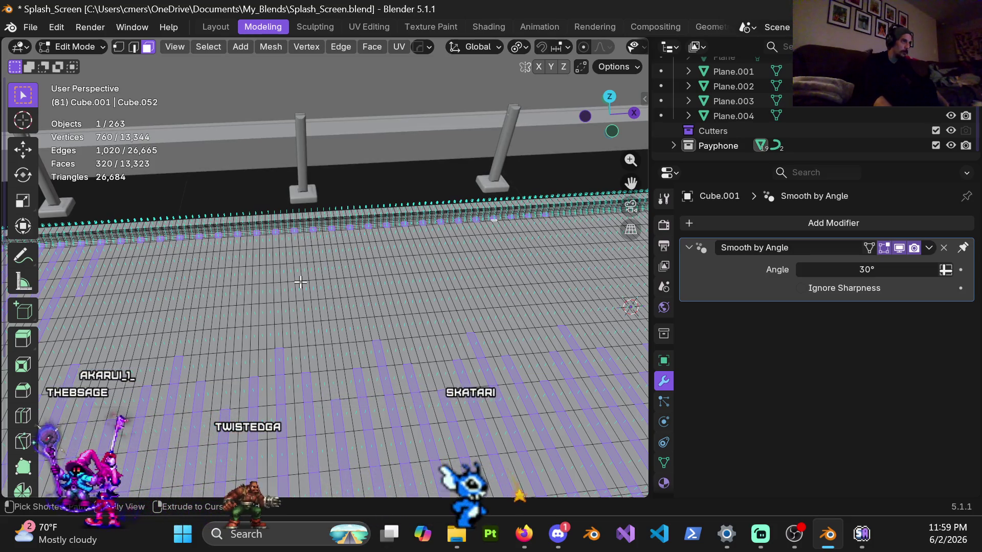
pyautogui.scroll(6, 292, 295)
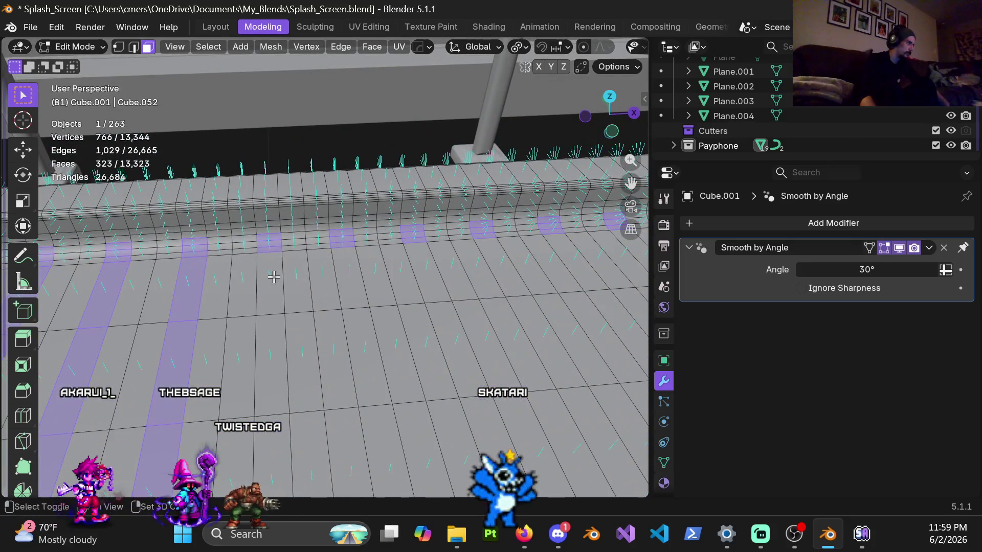
pyautogui.keyDown('ctrl'); pyautogui.click(355, 275); pyautogui.keyUp('ctrl')
pyautogui.scroll(-6, 287, 287)
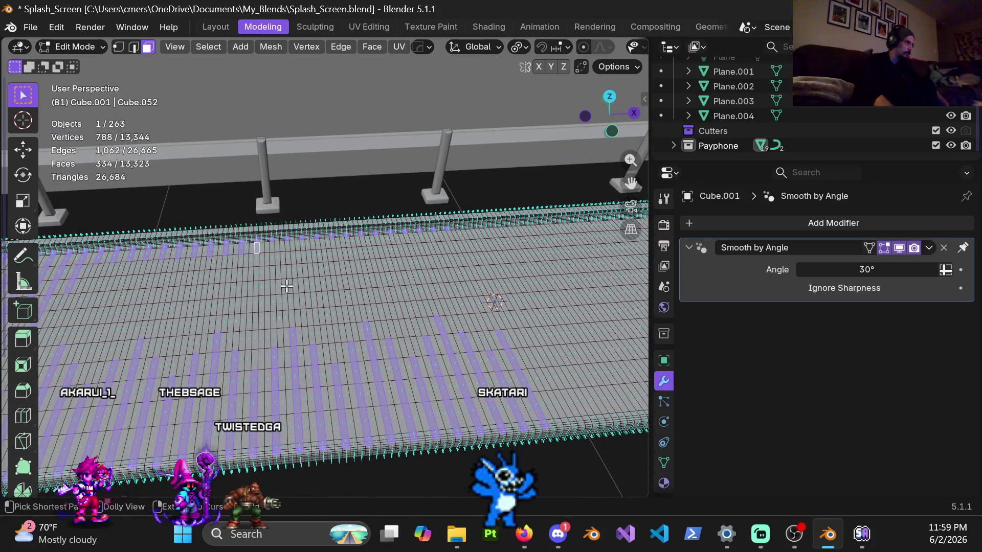
pyautogui.keyDown('ctrl'); pyautogui.click(287, 287); pyautogui.keyUp('ctrl')
pyautogui.moveTo(287, 287)
pyautogui.mouseDown(button='middle')
pyautogui.moveTo(444, 300)
pyautogui.moveTo(383, 208)
pyautogui.mouseUp(button='middle')
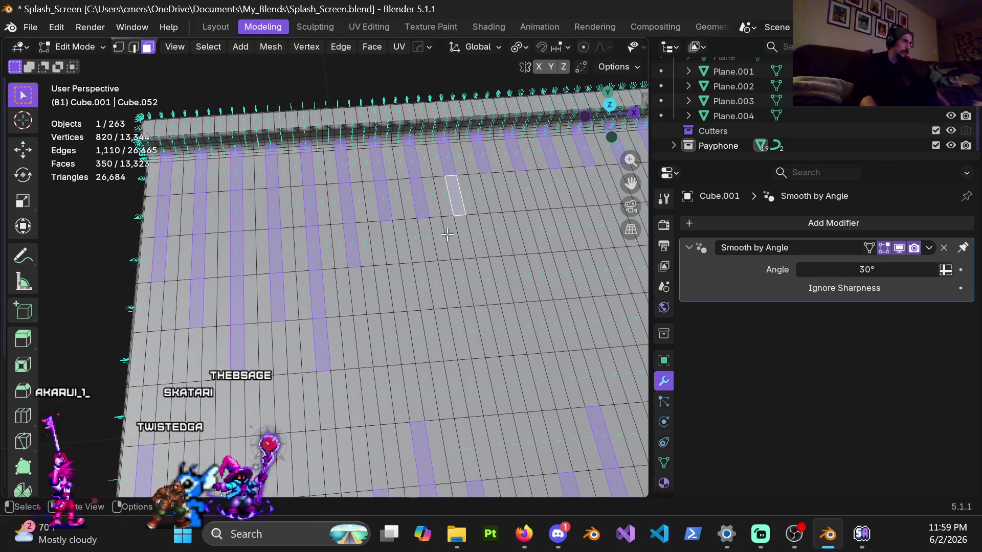
# Add several short floor face strips, raising the selection from 350 to 395 faces.
pyautogui.scroll(-5, 447, 234)
pyautogui.scroll(2, 369, 250)
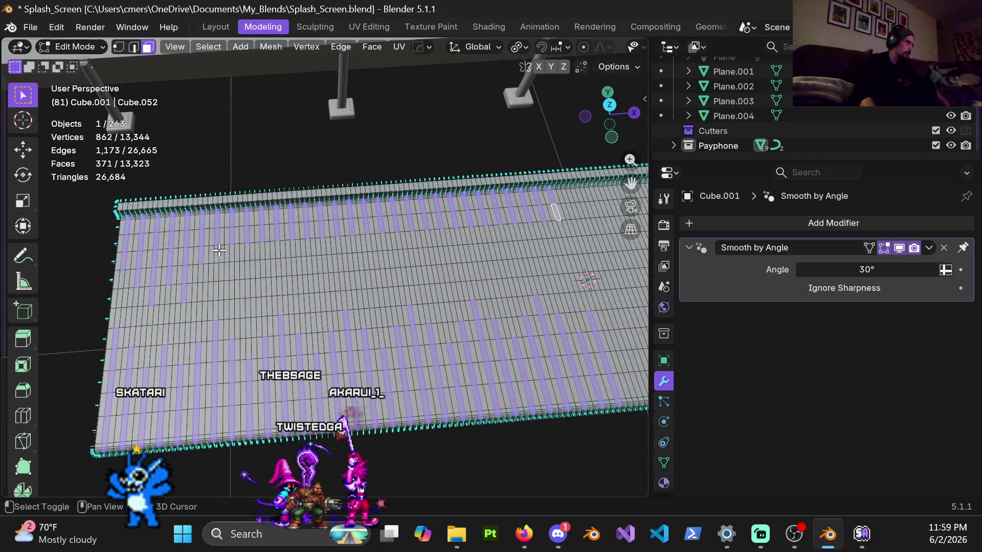
pyautogui.scroll(3, 215, 252)
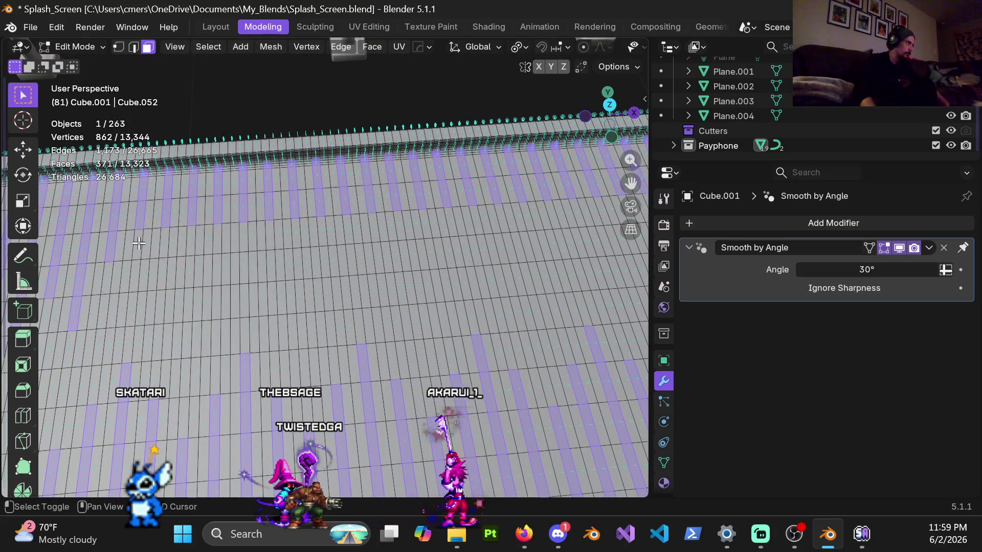
pyautogui.keyDown('ctrl'); pyautogui.click(272, 209); pyautogui.keyUp('ctrl')
pyautogui.keyDown('ctrl'); pyautogui.click(273, 209); pyautogui.keyUp('ctrl')
pyautogui.keyDown('ctrl'); pyautogui.click(272, 209); pyautogui.keyUp('ctrl')
pyautogui.scroll(-5, 406, 258)
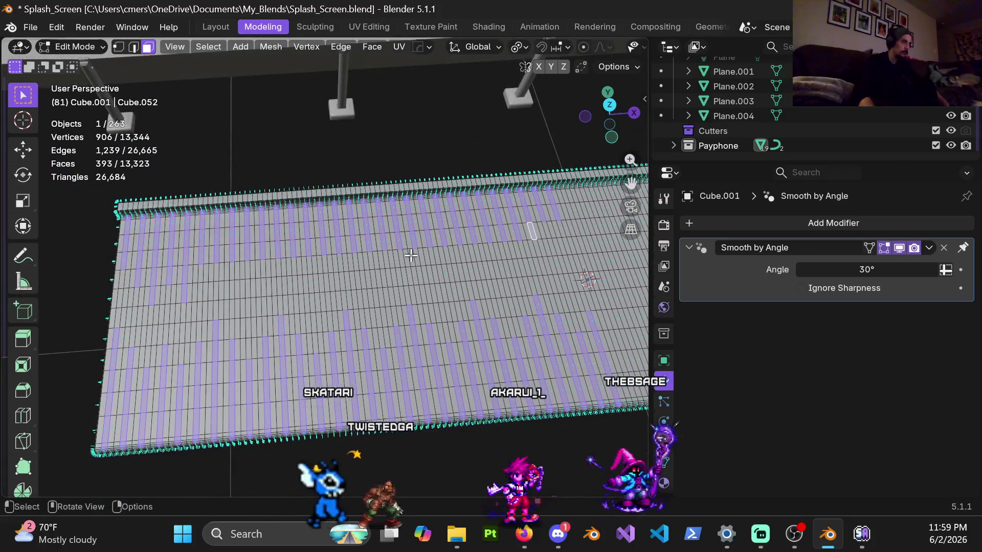
pyautogui.keyDown('ctrl'); pyautogui.click(409, 255); pyautogui.keyUp('ctrl')
pyautogui.keyDown('ctrl'); pyautogui.scroll(-3, 407, 282); pyautogui.keyUp('ctrl')
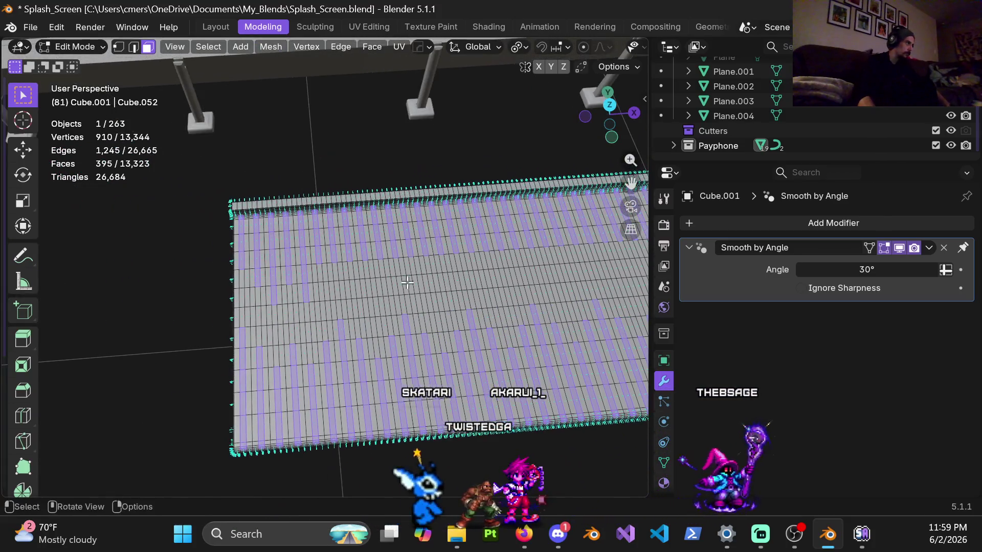
pyautogui.scroll(1, 390, 280)
pyautogui.moveTo(368, 274)
pyautogui.mouseDown(button='middle')
pyautogui.moveTo(581, 300)
pyautogui.moveTo(467, 357)
pyautogui.moveTo(512, 339)
pyautogui.moveTo(346, 302)
pyautogui.moveTo(427, 326)
pyautogui.moveTo(337, 320)
pyautogui.mouseUp(button='middle')
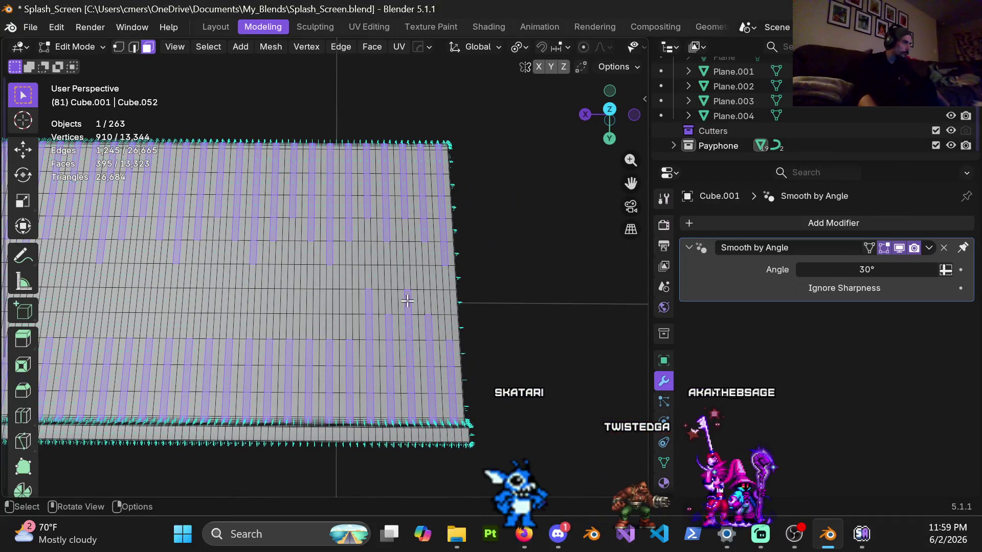
# Add a middle-row face and two-face column picks to the staggered pattern.
pyautogui.scroll(2, 343, 390)
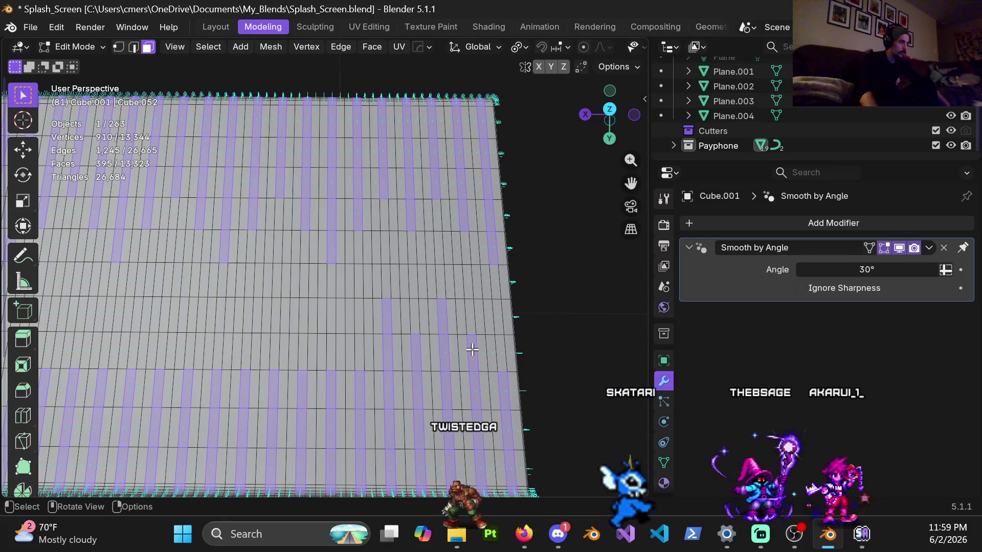
pyautogui.keyDown('shift'); pyautogui.click(360, 360); pyautogui.keyUp('shift')
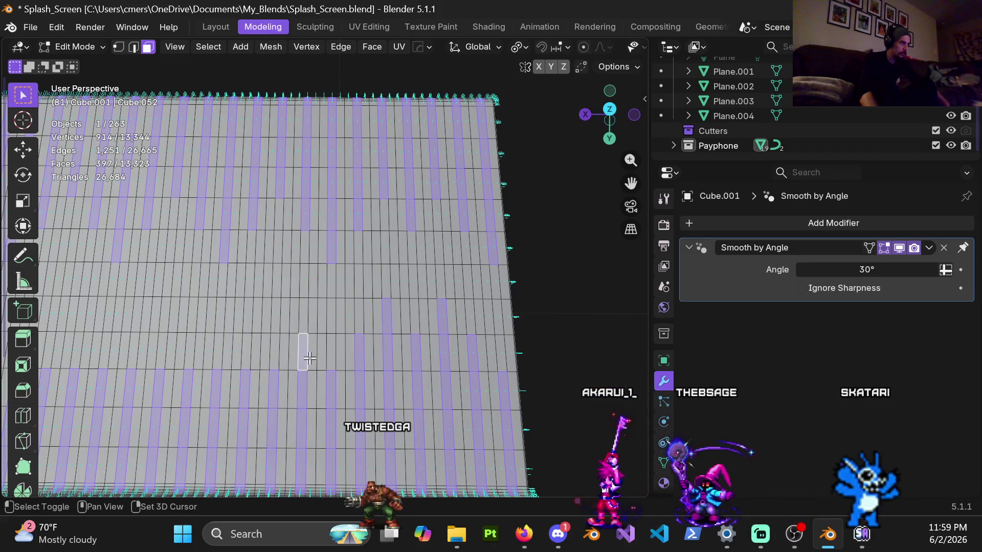
pyautogui.scroll(-1, 314, 364)
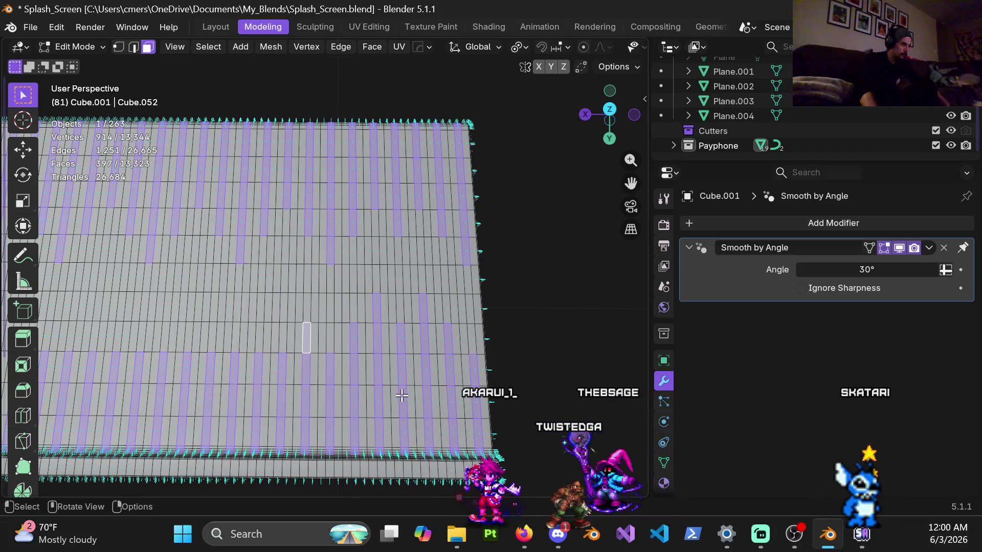
pyautogui.keyDown('shift'); pyautogui.moveTo(391, 383); pyautogui.dragTo(399, 359, button='middle'); pyautogui.keyUp('shift')
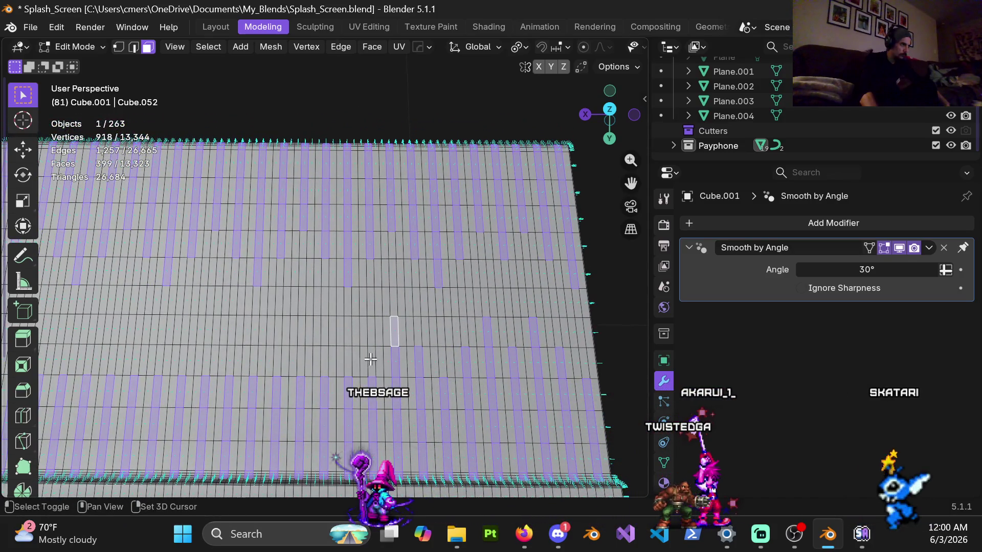
pyautogui.keyDown('shift'); pyautogui.click(348, 361); pyautogui.keyUp('shift')
pyautogui.keyDown('shift'); pyautogui.click(348, 332); pyautogui.keyUp('shift')
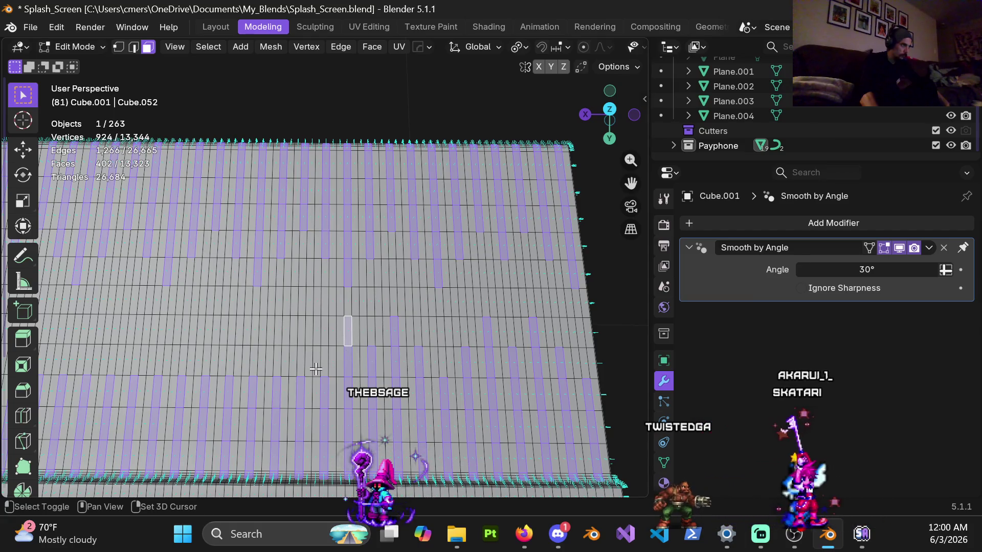
pyautogui.keyDown('shift'); pyautogui.click(314, 370); pyautogui.keyUp('shift')
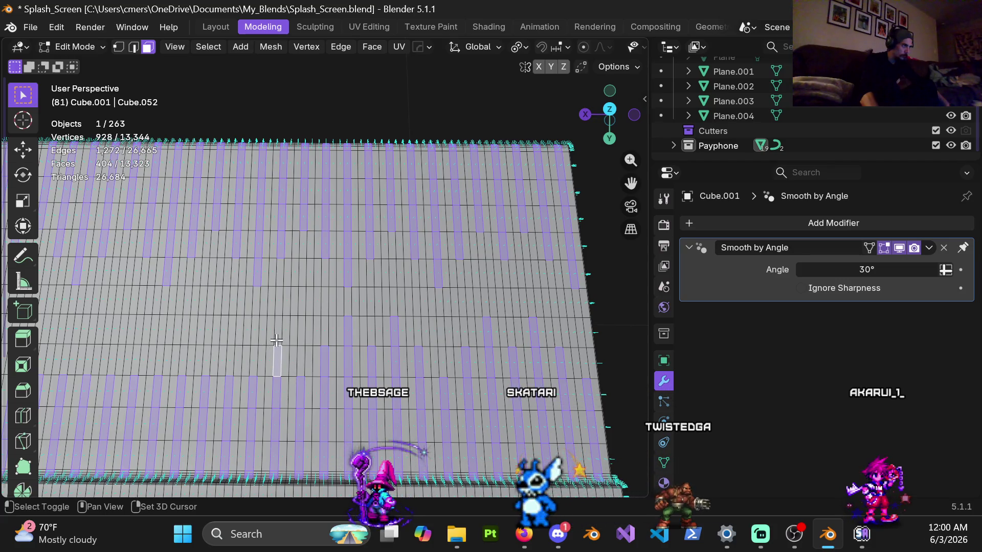
# Add more faces along the middle rows, reaching 410 selected faces.
pyautogui.keyDown('shift'); pyautogui.click(255, 363); pyautogui.keyUp('shift')
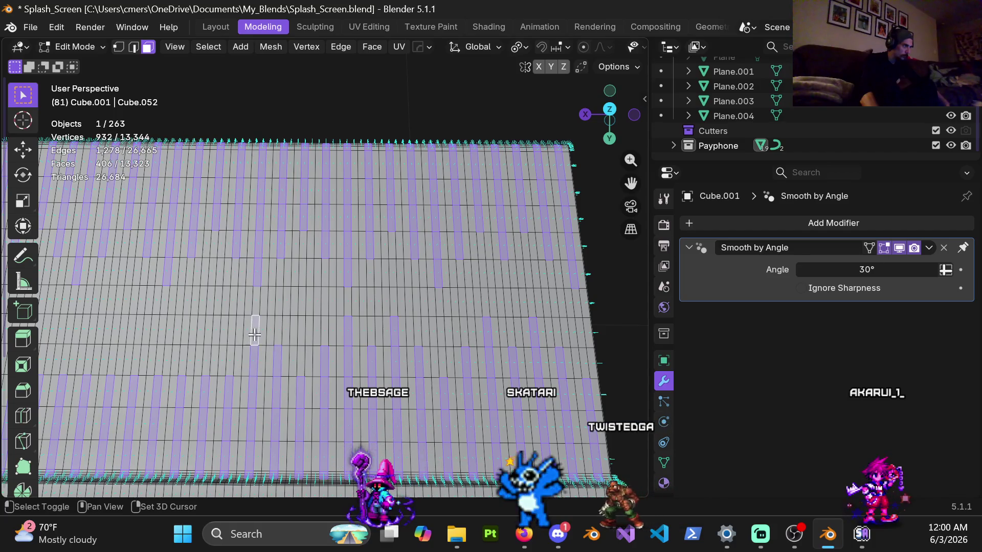
pyautogui.moveTo(286, 364)
pyautogui.mouseDown(button='middle')
pyautogui.moveTo(353, 357)
pyautogui.moveTo(343, 360)
pyautogui.mouseUp(button='middle')
pyautogui.keyDown('shift'); pyautogui.click(343, 361); pyautogui.keyUp('shift')
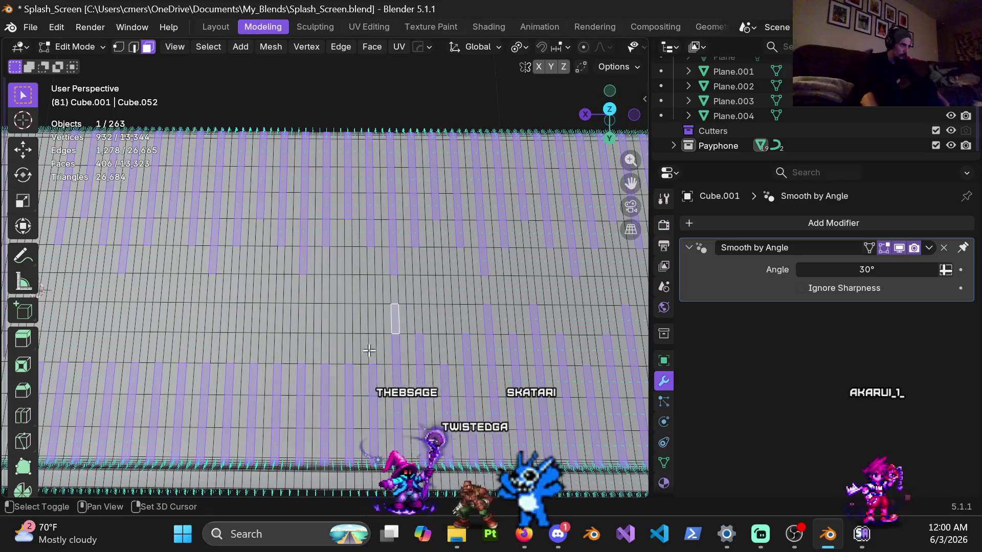
pyautogui.keyDown('shift'); pyautogui.click(325, 350); pyautogui.keyUp('shift')
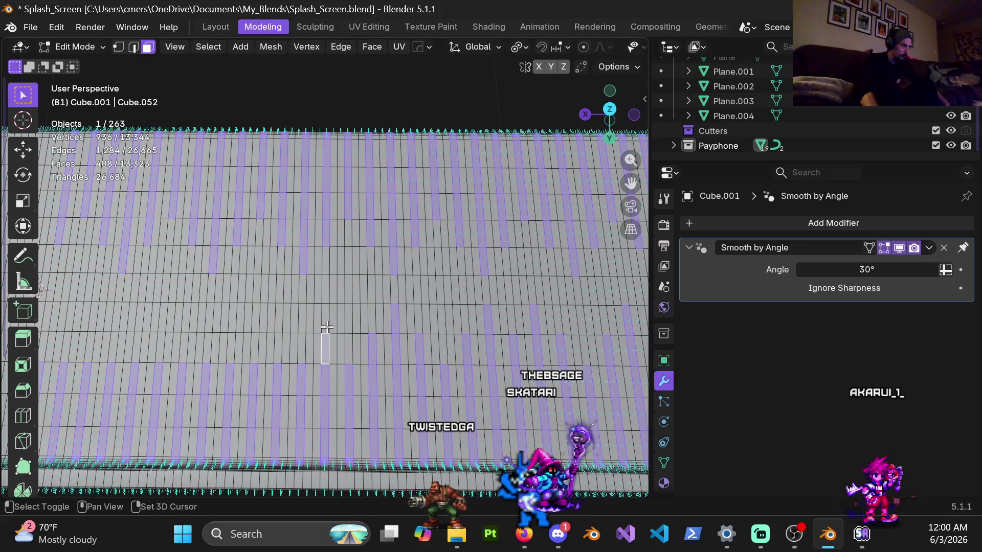
pyautogui.keyDown('shift'); pyautogui.click(301, 347); pyautogui.keyUp('shift')
pyautogui.keyDown('shift'); pyautogui.click(302, 318); pyautogui.keyUp('shift')
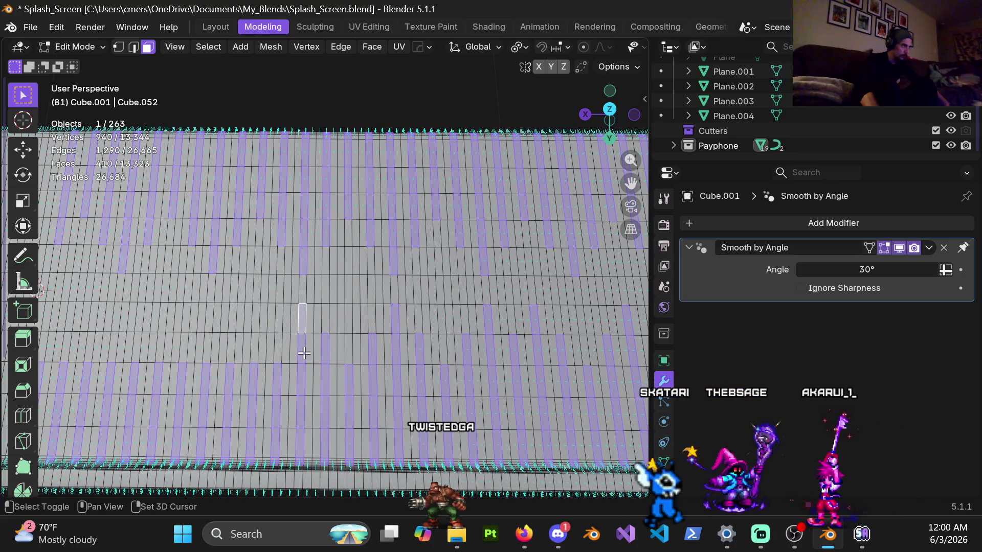
pyautogui.scroll(-1, 497, 337)
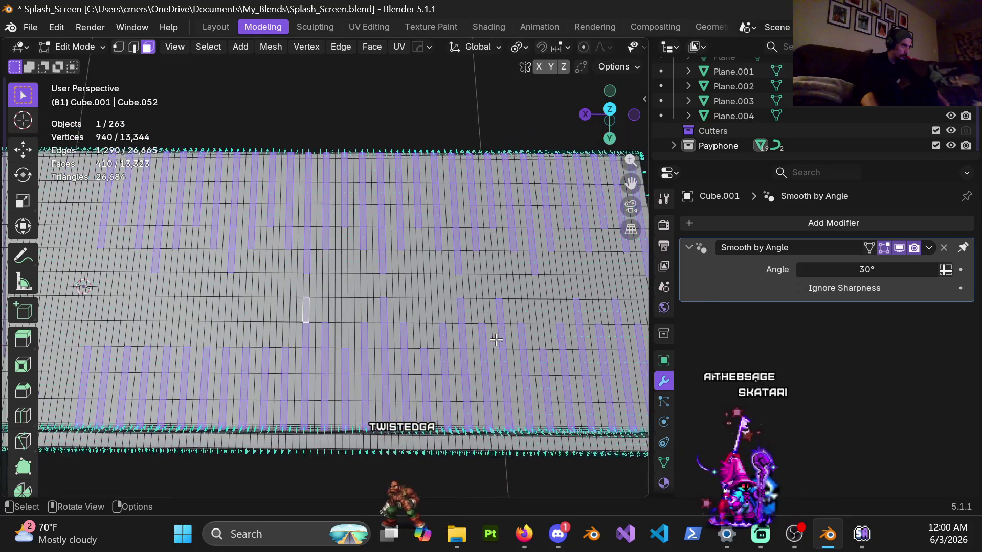
pyautogui.keyDown('shift'); pyautogui.moveTo(511, 340); pyautogui.dragTo(421, 346, button='middle'); pyautogui.keyUp('shift')
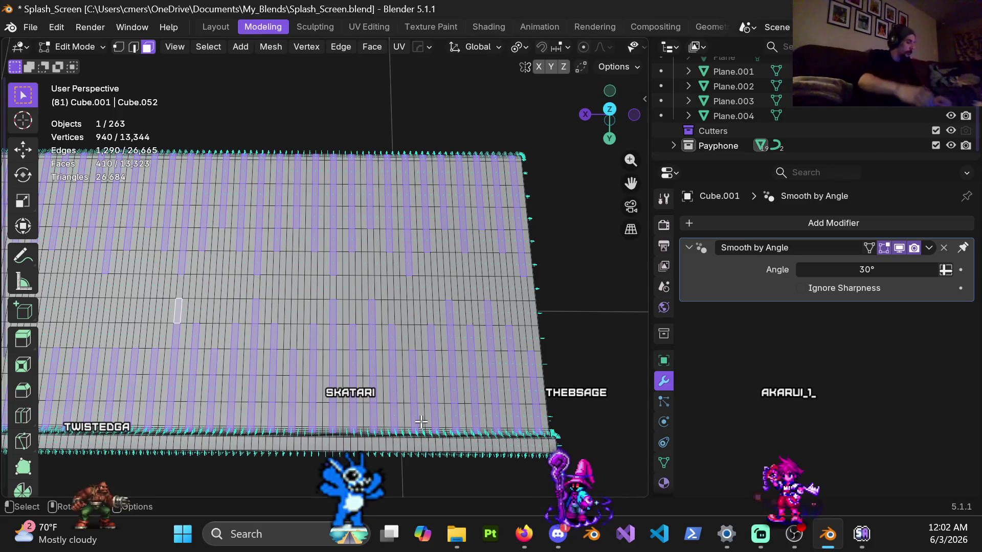
# Zoom in on the left portion of the floor slab.
pyautogui.keyDown('shift'); pyautogui.moveTo(252, 398); pyautogui.dragTo(448, 350, button='middle'); pyautogui.keyUp('shift')
pyautogui.scroll(3, 449, 351)
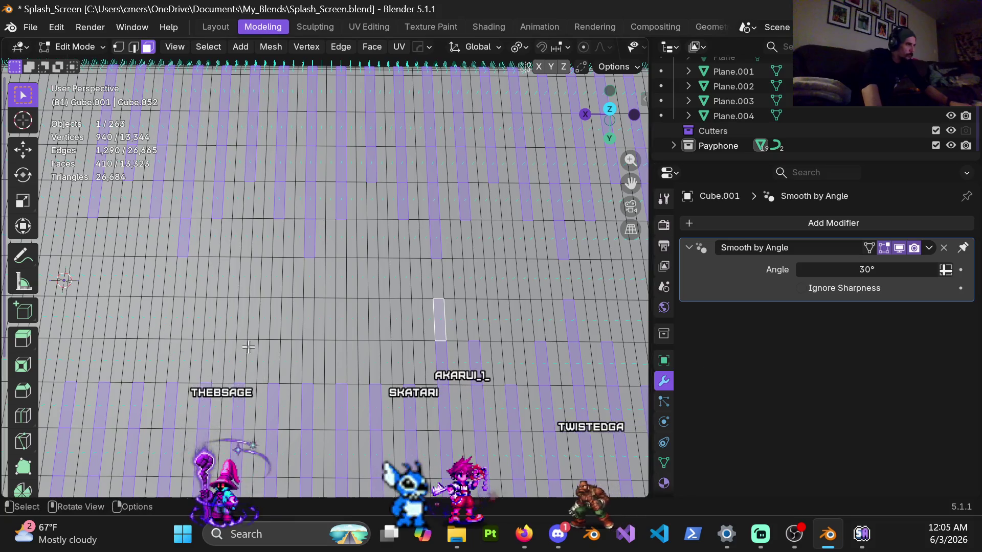
# Pan and zoom out to bring the whole floor slab into view.
pyautogui.moveTo(397, 353); pyautogui.dragTo(386, 336, button='middle')
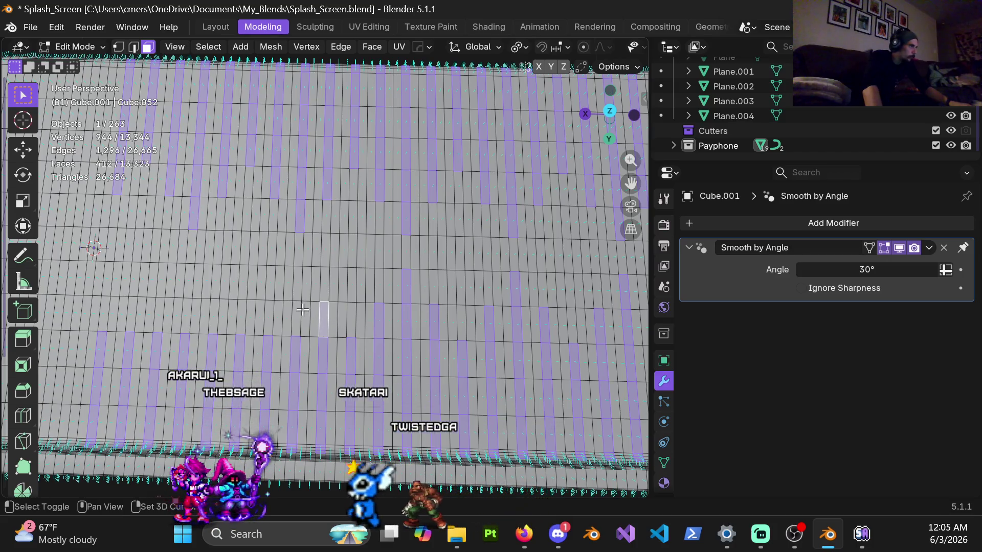
pyautogui.keyDown('ctrl'); pyautogui.moveTo(405, 332); pyautogui.dragTo(236, 314, button='middle'); pyautogui.keyUp('ctrl')
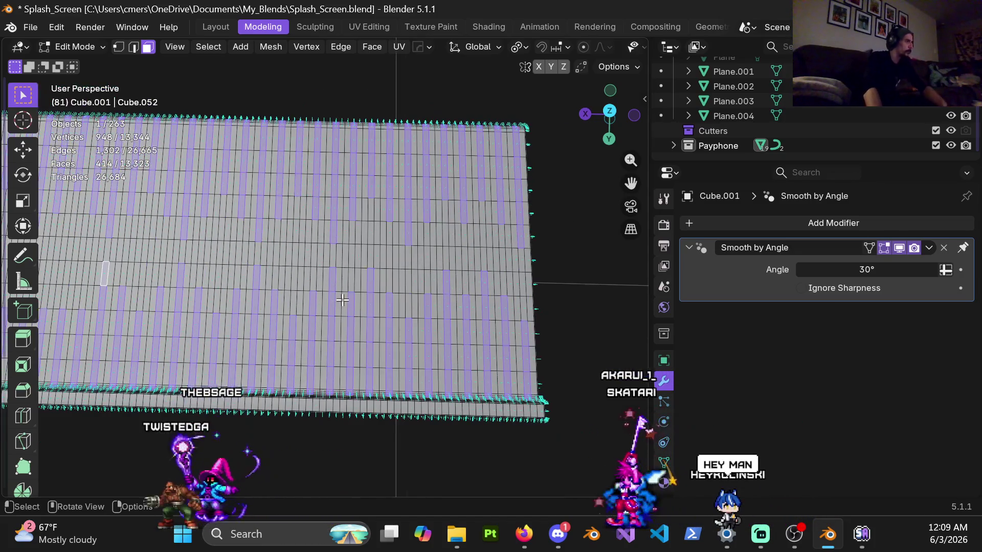
# Deselect the stray faces breaking the strip pattern, dropping the selection from 416 to 389.
pyautogui.keyDown('shift'); pyautogui.click(116, 302); pyautogui.keyUp('shift')
pyautogui.keyDown('shift'); pyautogui.click(182, 270); pyautogui.keyUp('shift')
pyautogui.keyDown('shift'); pyautogui.click(241, 299); pyautogui.keyUp('shift')
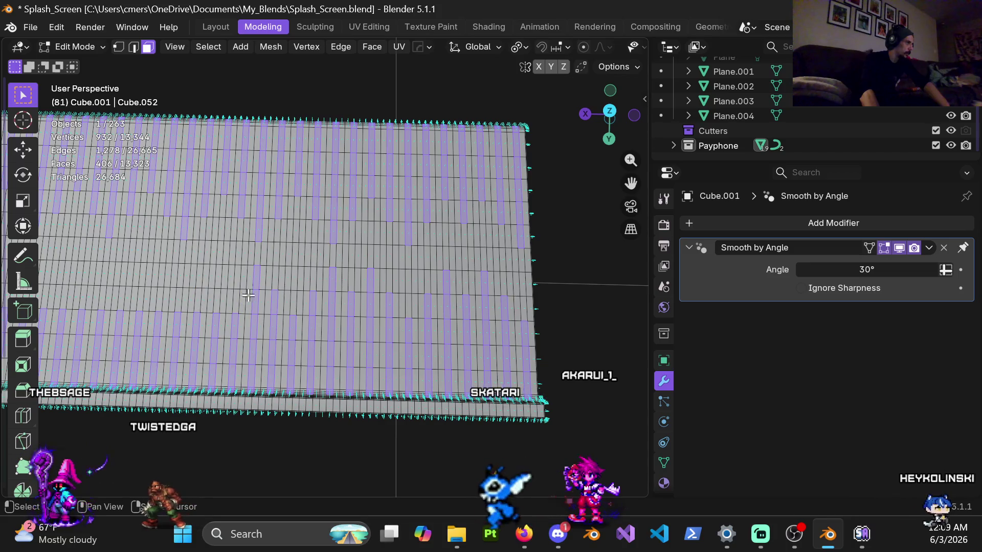
pyautogui.keyDown('shift'); pyautogui.click(302, 318); pyautogui.keyUp('shift')
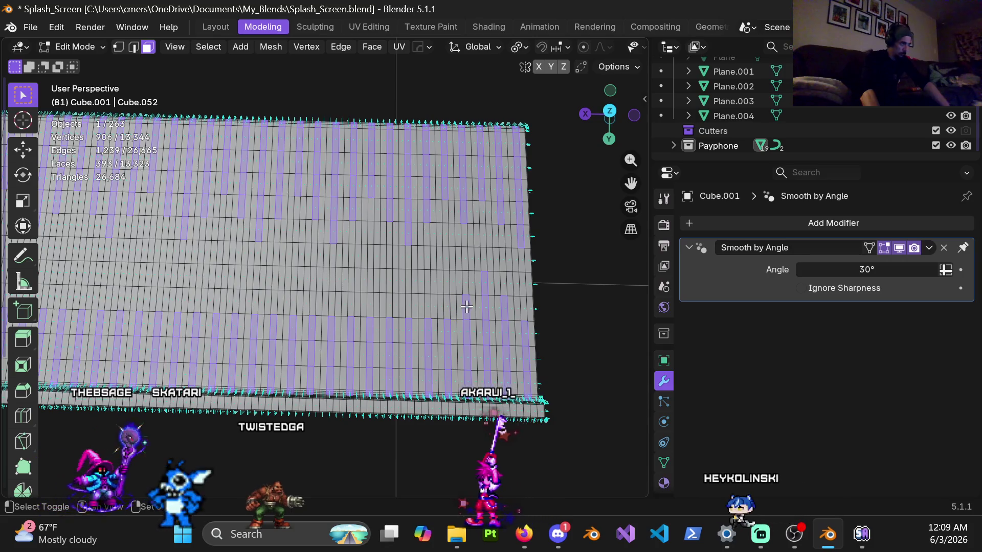
pyautogui.keyDown('shift'); pyautogui.click(484, 289); pyautogui.keyUp('shift')
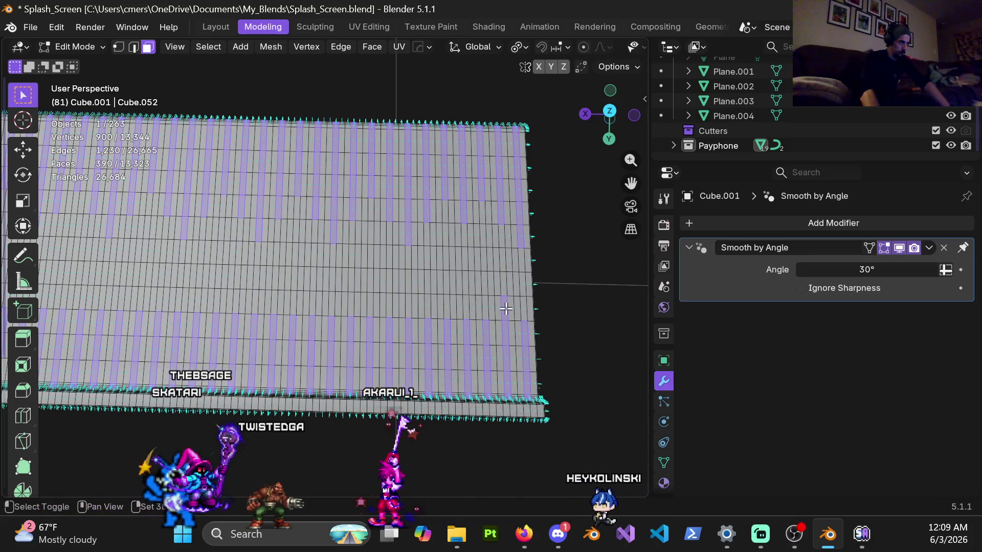
pyautogui.keyDown('shift'); pyautogui.click(525, 313); pyautogui.keyUp('shift')
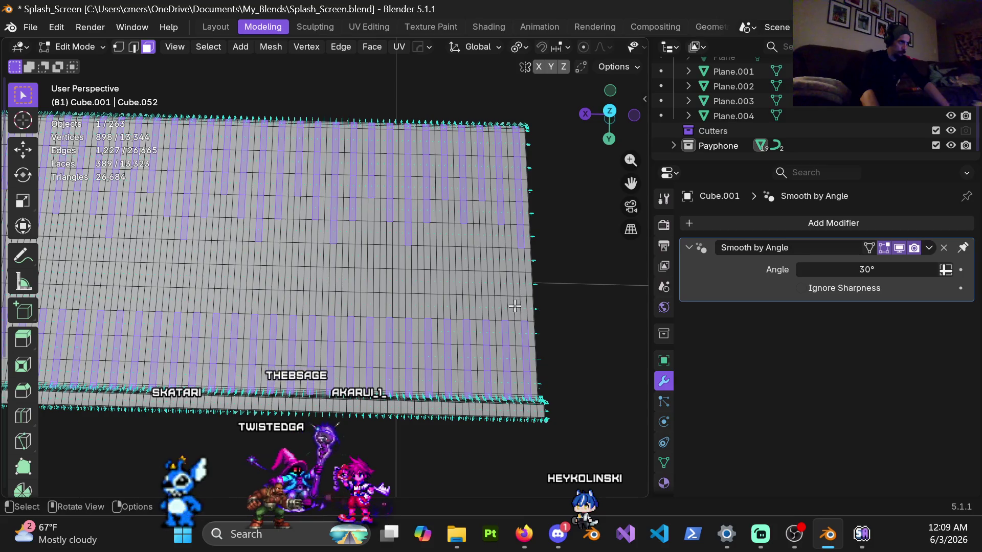
pyautogui.scroll(-2, 515, 308)
pyautogui.scroll(3, 349, 250)
pyautogui.keyDown('shift'); pyautogui.moveTo(349, 250); pyautogui.dragTo(511, 242, button='middle'); pyautogui.keyUp('shift')
pyautogui.moveTo(347, 247)
pyautogui.mouseDown(button='middle')
pyautogui.moveTo(331, 289)
pyautogui.moveTo(320, 266)
pyautogui.moveTo(367, 267)
pyautogui.mouseUp(button='middle')
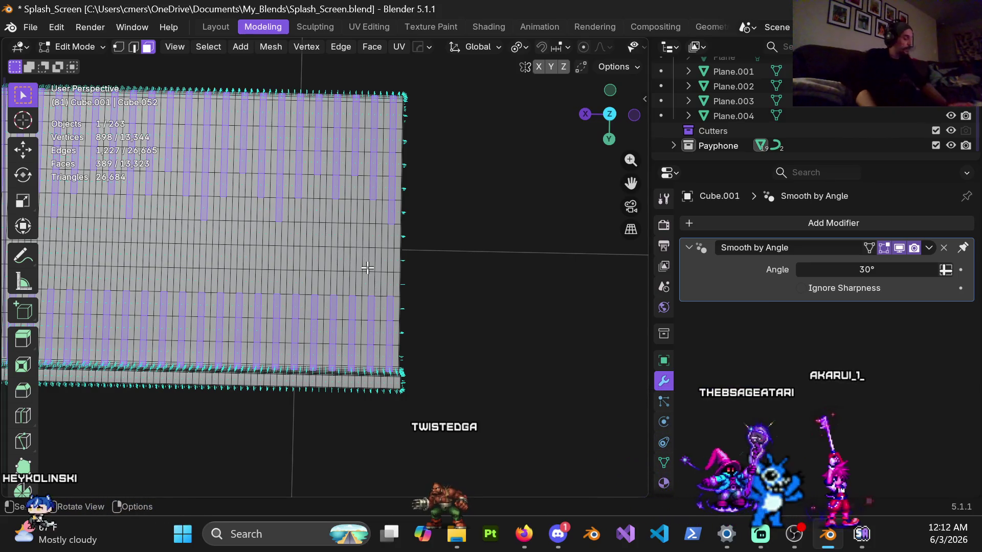
# Add nine single faces to the middle-row strips, reaching 398 selected faces.
pyautogui.scroll(2, 401, 273)
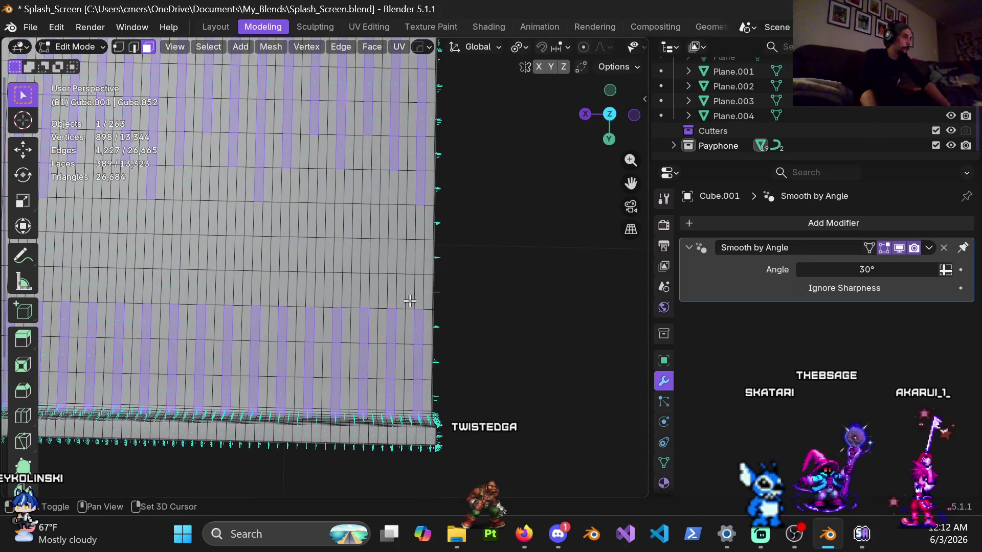
pyautogui.keyDown('shift'); pyautogui.click(393, 295); pyautogui.keyUp('shift')
pyautogui.scroll(-2, 393, 295)
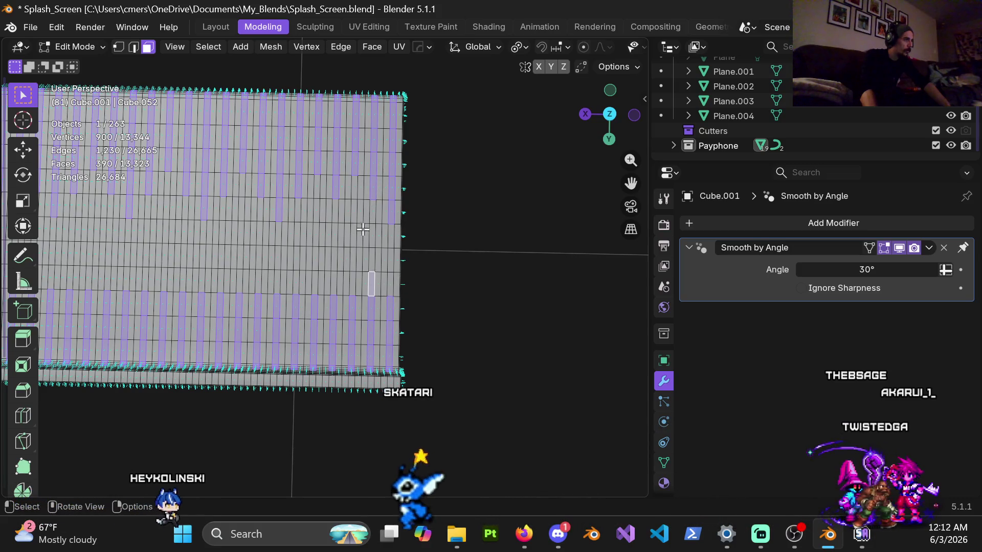
pyautogui.keyDown('shift'); pyautogui.click(353, 281); pyautogui.keyUp('shift')
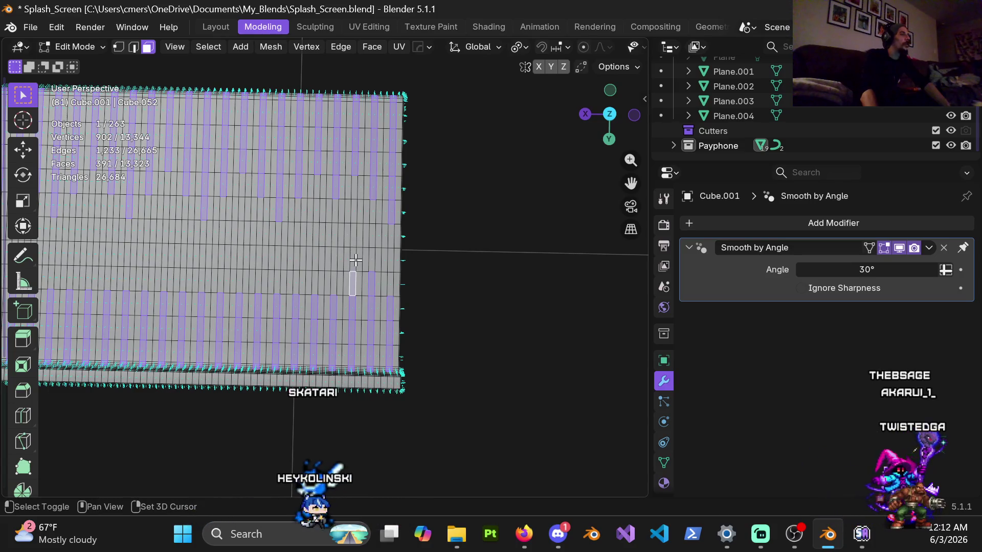
pyautogui.keyDown('shift'); pyautogui.click(361, 223); pyautogui.keyUp('shift')
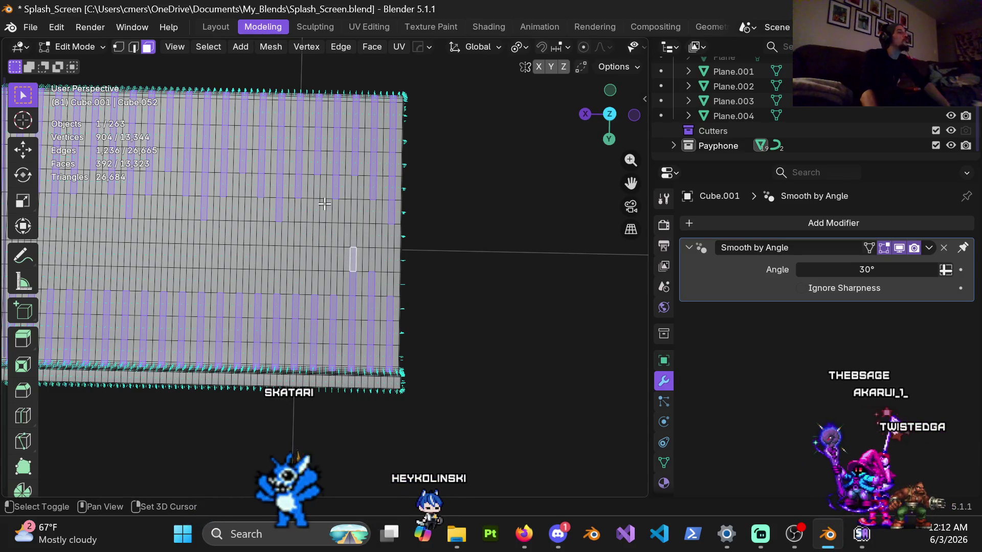
pyautogui.keyDown('shift'); pyautogui.click(318, 281); pyautogui.keyUp('shift')
pyautogui.keyDown('shift'); pyautogui.click(315, 261); pyautogui.keyUp('shift')
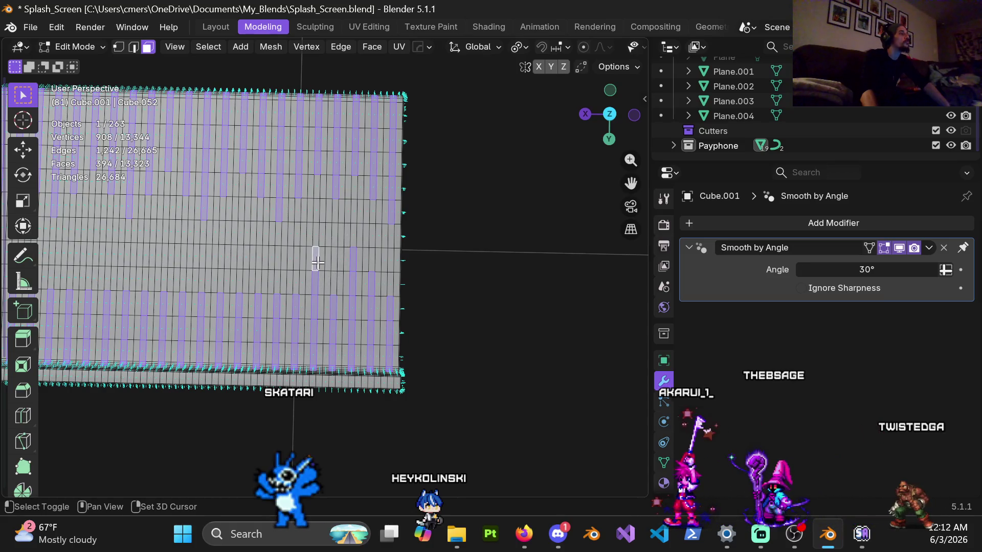
pyautogui.keyDown('shift'); pyautogui.click(296, 282); pyautogui.keyUp('shift')
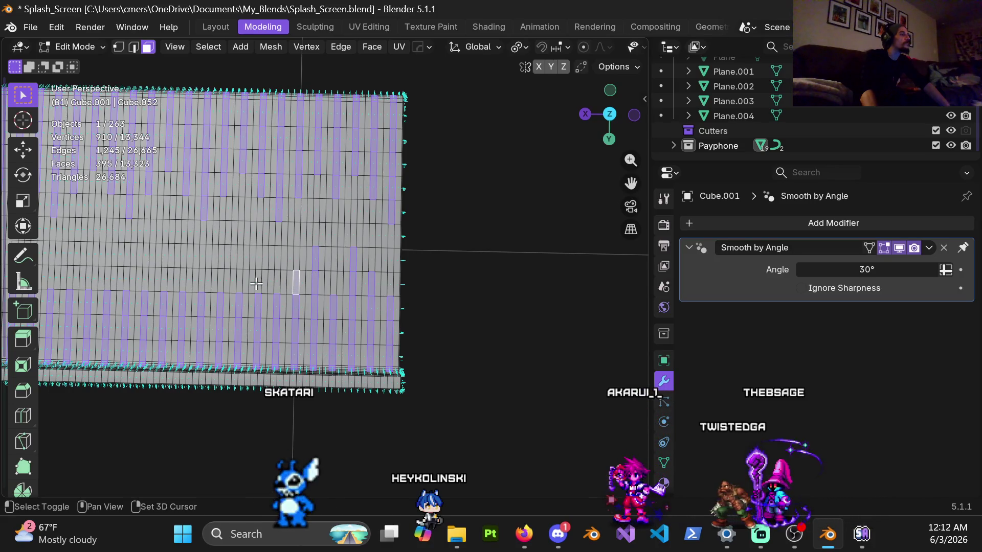
pyautogui.keyDown('shift'); pyautogui.click(259, 284); pyautogui.keyUp('shift')
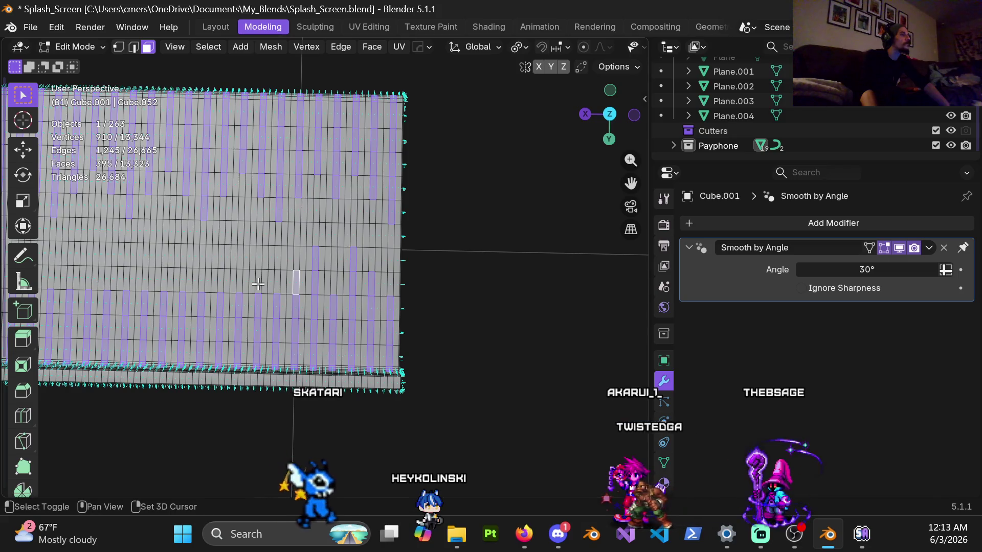
pyautogui.keyDown('shift'); pyautogui.moveTo(258, 284); pyautogui.dragTo(362, 280, button='middle'); pyautogui.keyUp('shift')
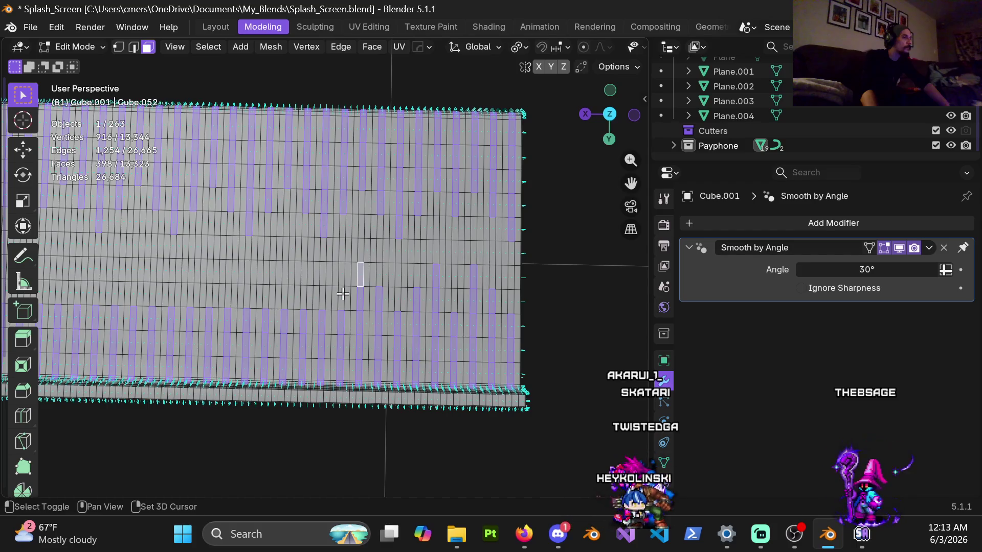
pyautogui.keyDown('shift'); pyautogui.moveTo(343, 293); pyautogui.dragTo(280, 283, button='middle'); pyautogui.keyUp('shift')
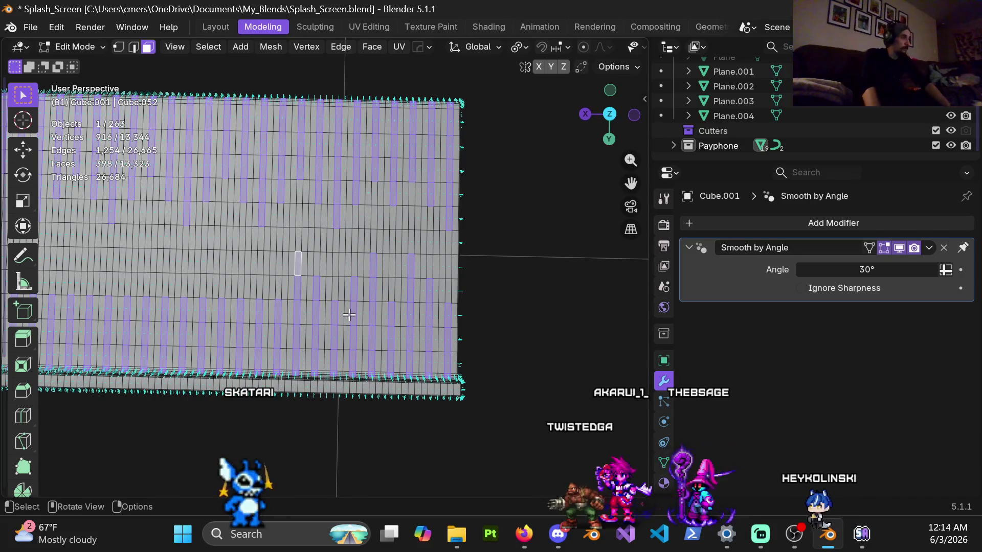
# Add more staggered plank faces through the slab's middle rows, bringing the selection to 418 faces.
pyautogui.keyDown('shift'); pyautogui.moveTo(349, 315); pyautogui.dragTo(377, 274, button='middle'); pyautogui.keyUp('shift')
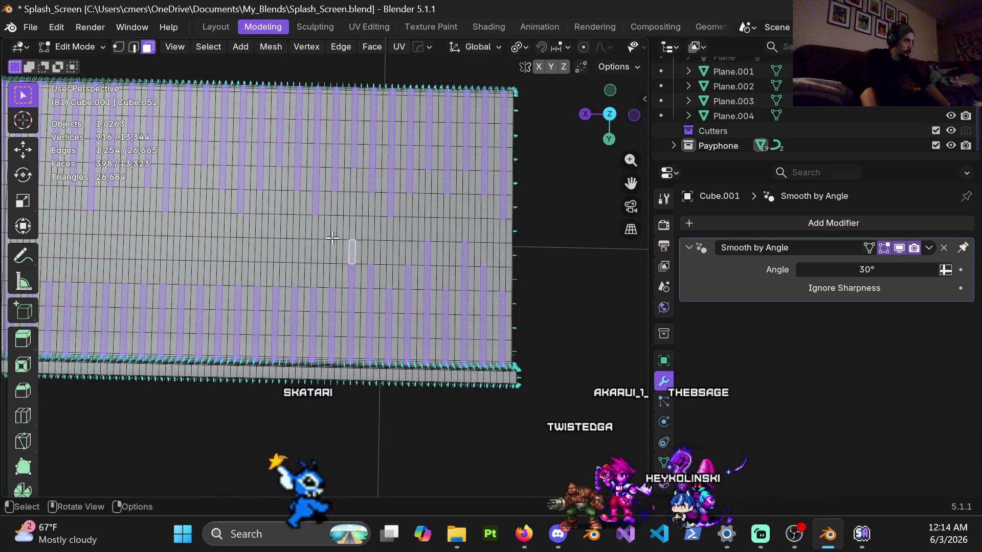
pyautogui.scroll(3, 332, 238)
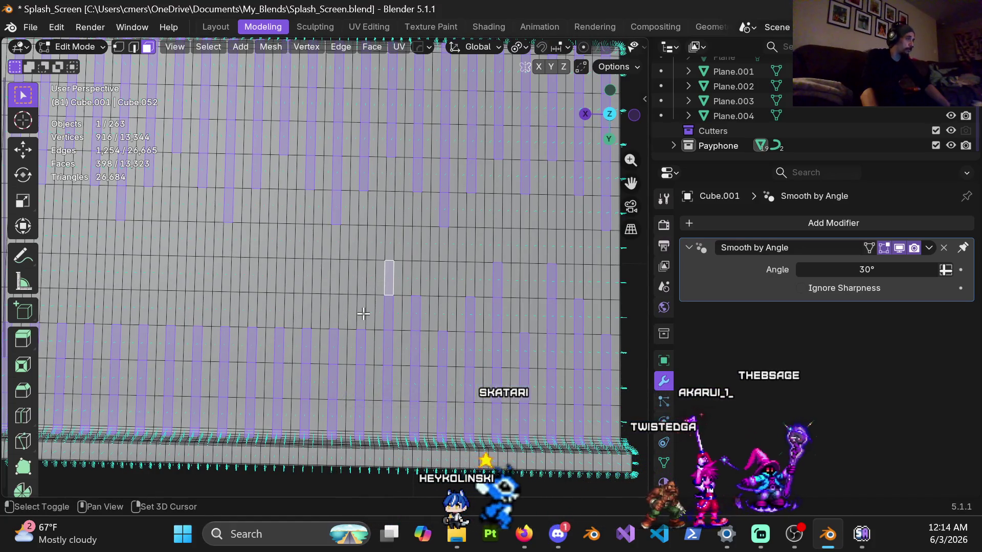
pyautogui.keyDown('shift'); pyautogui.click(335, 307); pyautogui.keyUp('shift')
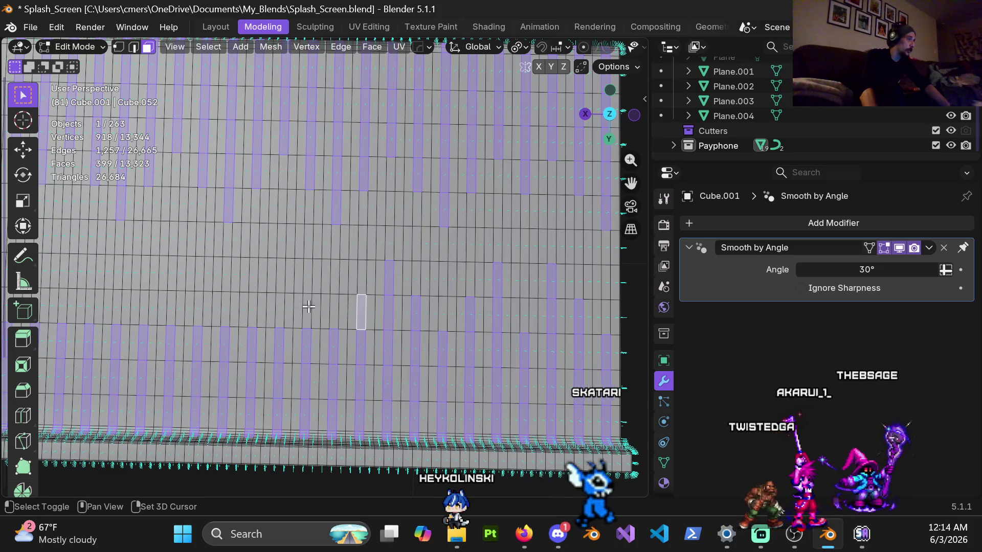
pyautogui.keyDown('shift'); pyautogui.moveTo(327, 283); pyautogui.dragTo(350, 295, button='middle'); pyautogui.keyUp('shift')
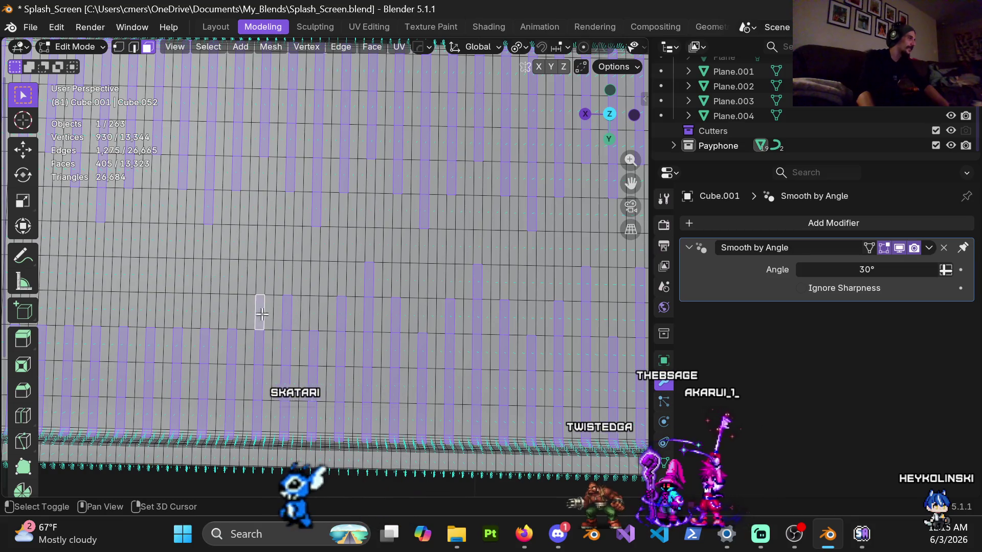
pyautogui.keyDown('shift'); pyautogui.click(261, 283); pyautogui.keyUp('shift')
pyautogui.keyDown('shift'); pyautogui.moveTo(260, 283); pyautogui.dragTo(419, 333, button='middle'); pyautogui.keyUp('shift')
pyautogui.keyDown('shift'); pyautogui.click(367, 324); pyautogui.keyUp('shift')
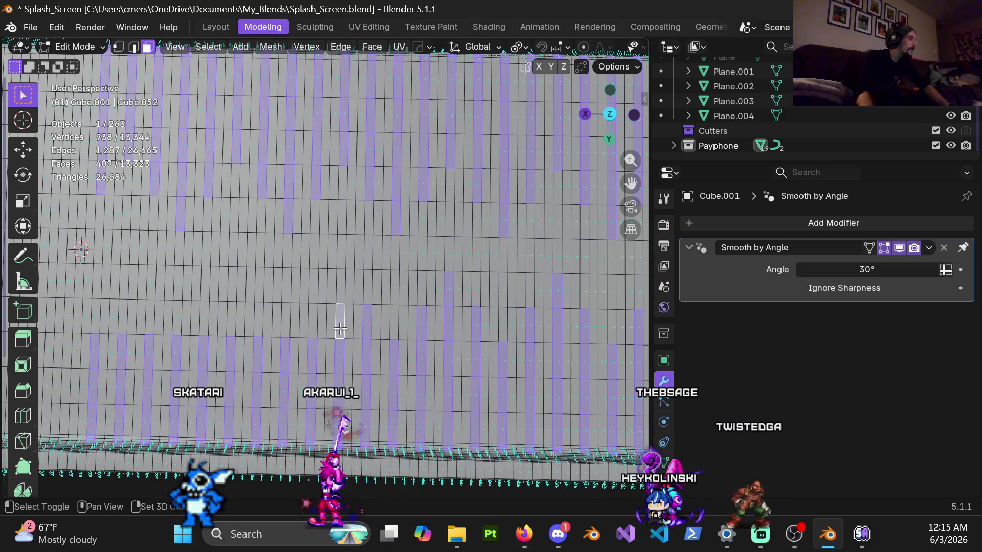
pyautogui.keyDown('shift'); pyautogui.click(342, 297); pyautogui.keyUp('shift')
pyautogui.keyDown('shift'); pyautogui.moveTo(342, 296); pyautogui.dragTo(400, 319, button='middle'); pyautogui.keyUp('shift')
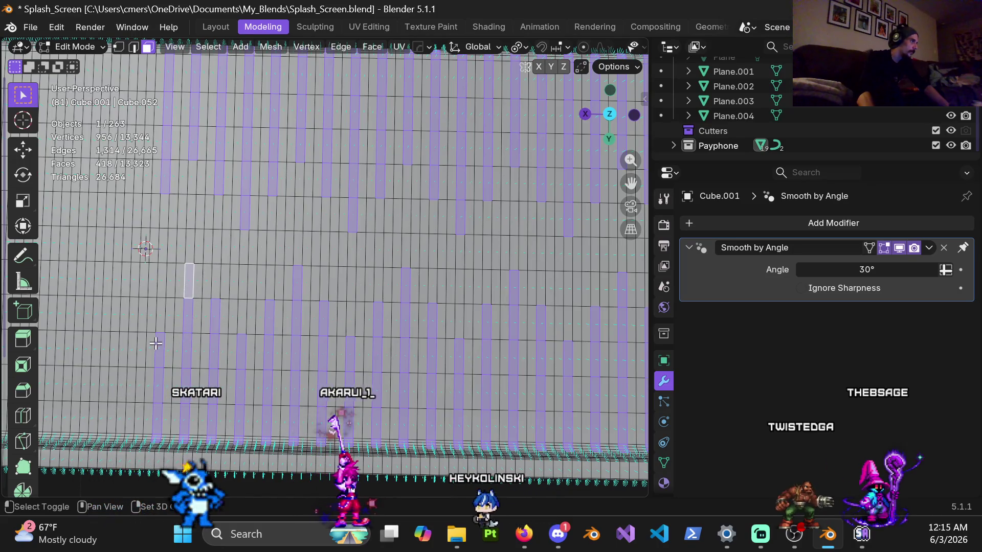
pyautogui.moveTo(160, 334)
pyautogui.keyDown('ctrl'); pyautogui.mouseDown(button='middle')
pyautogui.moveTo(463, 299)
pyautogui.moveTo(267, 239)
pyautogui.moveTo(386, 241)
pyautogui.moveTo(384, 262)
pyautogui.moveTo(360, 293)
pyautogui.mouseUp(button='middle'); pyautogui.keyUp('ctrl')
# Delete the 418 selected faces, leaving plank-shaped gaps in the slab.
pyautogui.press('x')
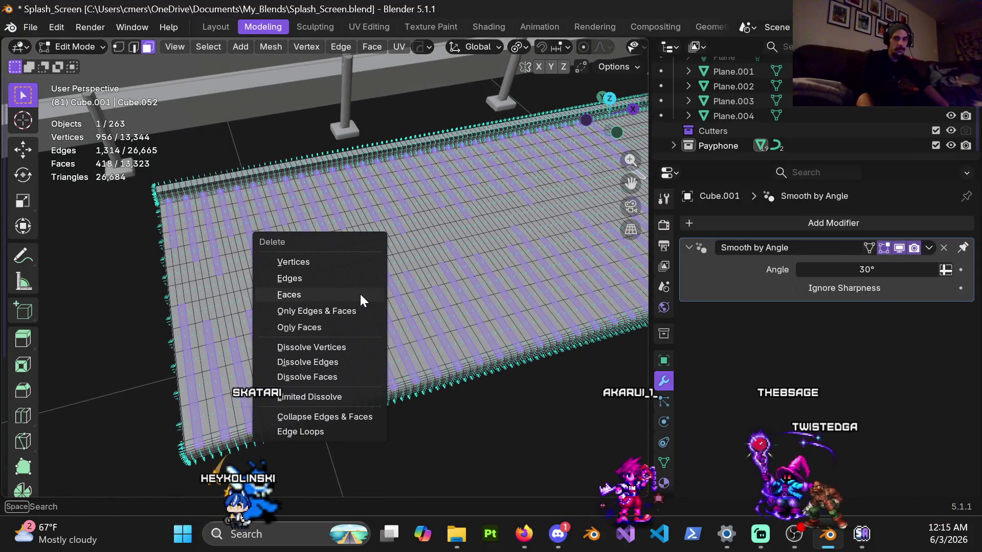
pyautogui.click(325, 295)
pyautogui.moveTo(325, 296)
pyautogui.mouseDown(button='middle')
pyautogui.moveTo(394, 286)
pyautogui.moveTo(483, 296)
pyautogui.moveTo(497, 236)
pyautogui.moveTo(362, 292)
pyautogui.moveTo(366, 408)
pyautogui.moveTo(297, 300)
pyautogui.moveTo(356, 346)
pyautogui.mouseUp(button='middle')
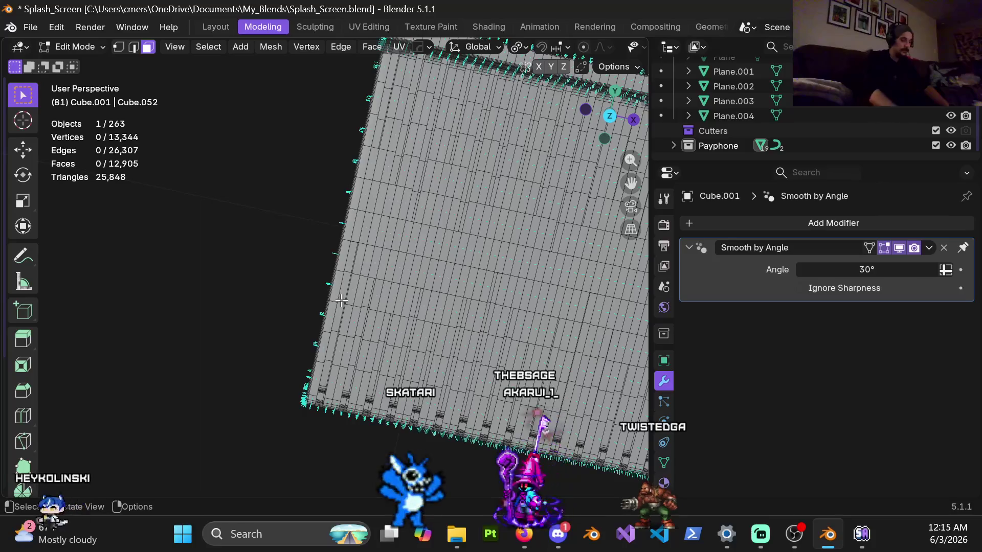
# Check the gaps from Top Orthographic view, then orbit back into perspective.
pyautogui.press('KP_7')
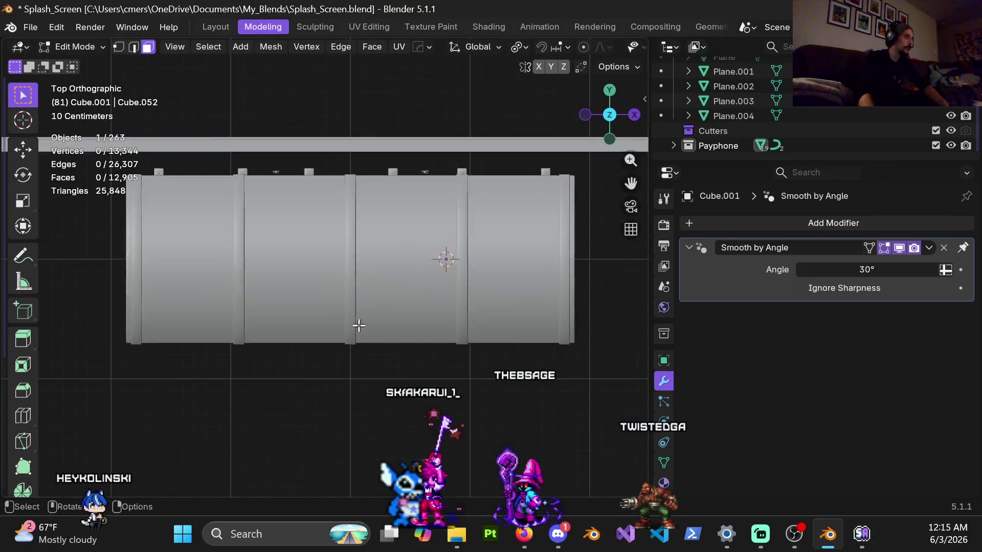
pyautogui.moveTo(358, 324); pyautogui.dragTo(376, 253, button='middle')
pyautogui.hotkey('ctrl', 'Tab')
# Switch to Object Mode and delete the curved canopy object Cube.040.
pyautogui.click(314, 297)
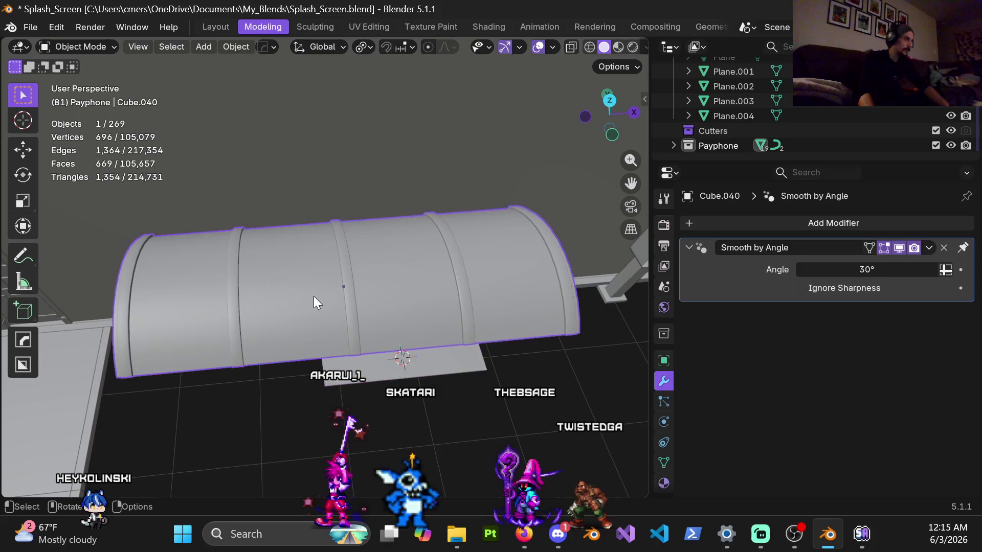
pyautogui.press('Delete')
pyautogui.keyDown('shift'); pyautogui.moveTo(388, 354); pyautogui.dragTo(388, 307, button='middle'); pyautogui.keyUp('shift')
# Select the floor slab Cube.001 and put it back into Edit Mode.
pyautogui.scroll(3, 382, 284)
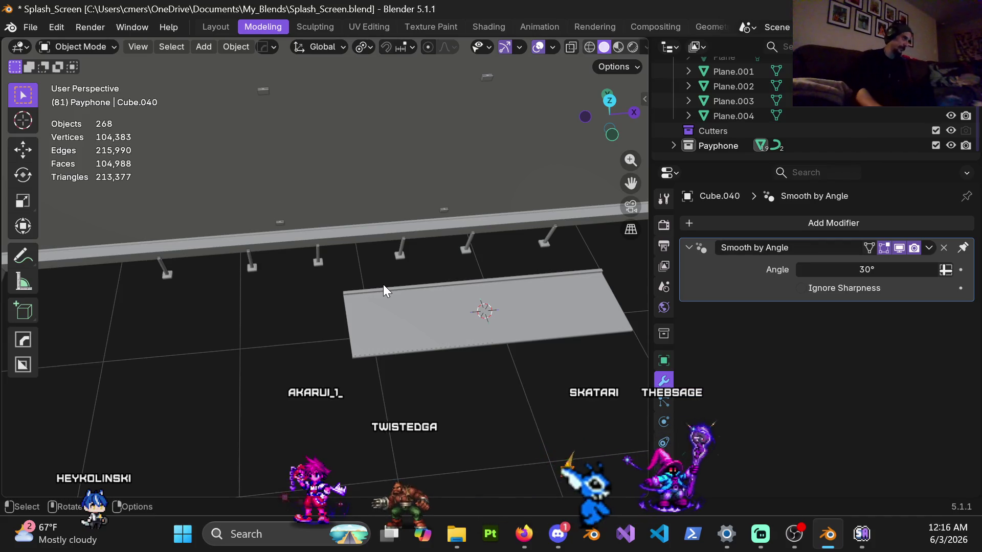
pyautogui.click(407, 328)
pyautogui.scroll(2, 443, 349)
pyautogui.press('Tab')
# Orbit to a low angle along the slab to inspect the staggered plank gaps.
pyautogui.moveTo(443, 349)
pyautogui.mouseDown(button='middle')
pyautogui.moveTo(361, 301)
pyautogui.moveTo(405, 183)
pyautogui.moveTo(371, 270)
pyautogui.mouseUp(button='middle')
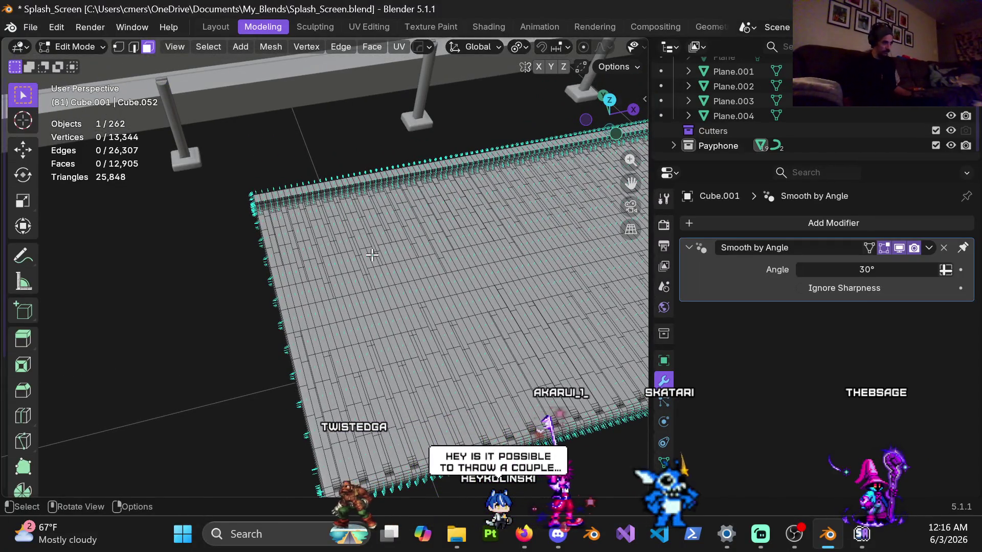
pyautogui.moveTo(373, 255)
pyautogui.mouseDown(button='middle')
pyautogui.moveTo(402, 228)
pyautogui.moveTo(486, 235)
pyautogui.moveTo(501, 274)
pyautogui.moveTo(528, 226)
pyautogui.moveTo(393, 317)
pyautogui.moveTo(341, 188)
pyautogui.moveTo(354, 186)
pyautogui.moveTo(361, 245)
pyautogui.moveTo(405, 321)
pyautogui.moveTo(473, 264)
pyautogui.moveTo(305, 260)
pyautogui.mouseUp(button='middle')
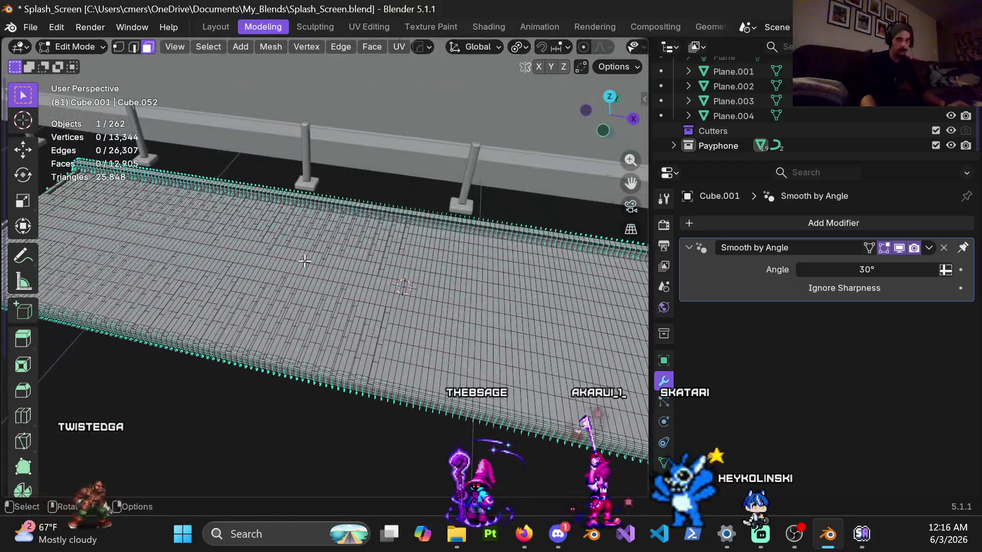